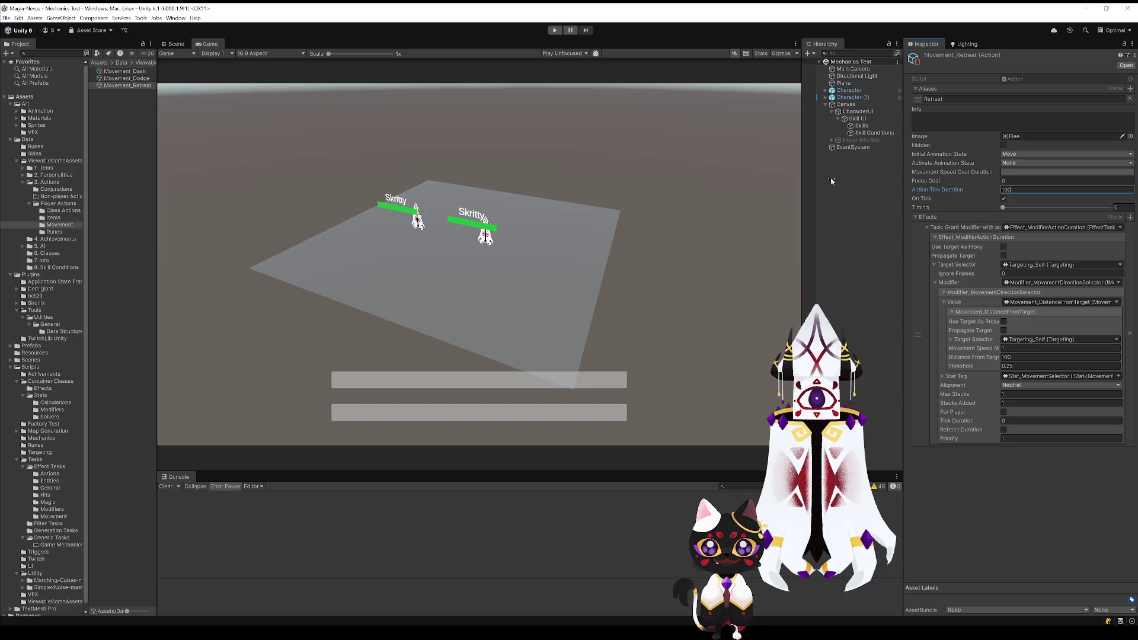
Select Movement_Dash in the Movement folder to show its properties in the Inspector
{"action": "left_click", "coordinate": [124, 72]}
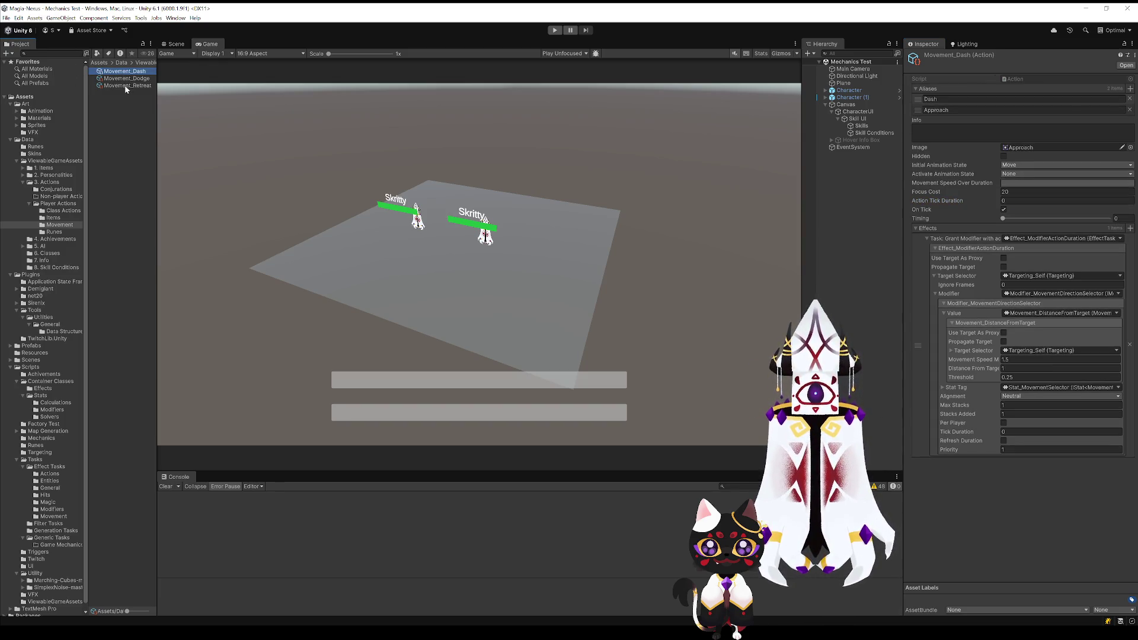
Set Movement_Dash's Focus Cost to 10 and its Action Tick Duration to 1
{"action": "left_click", "coordinate": [1031, 192]}
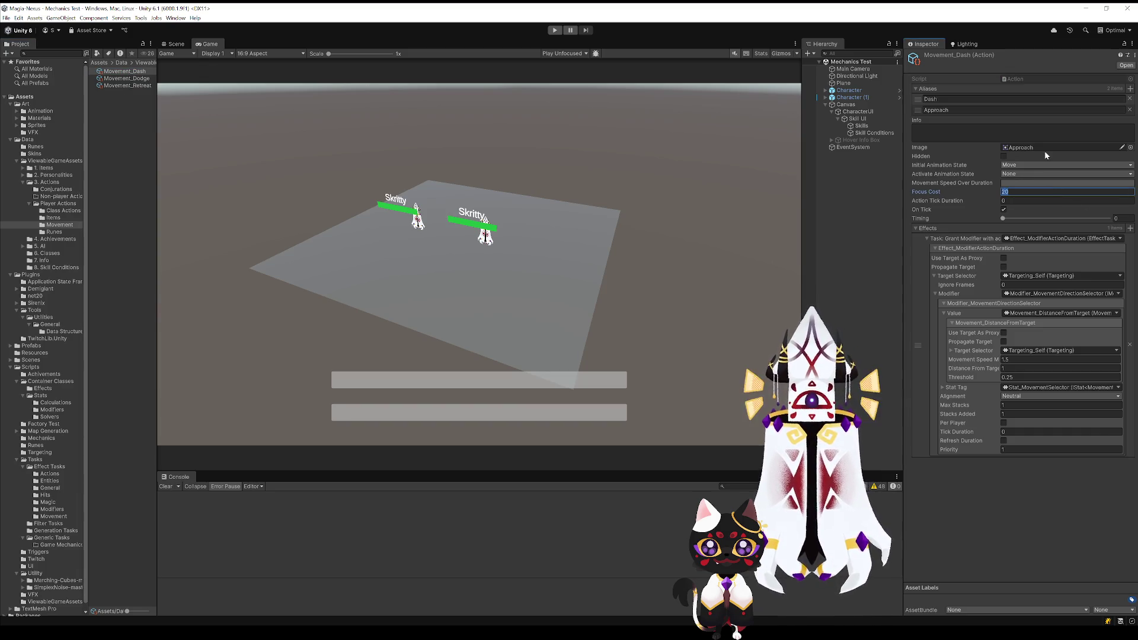
{"action": "type", "text": "10"}
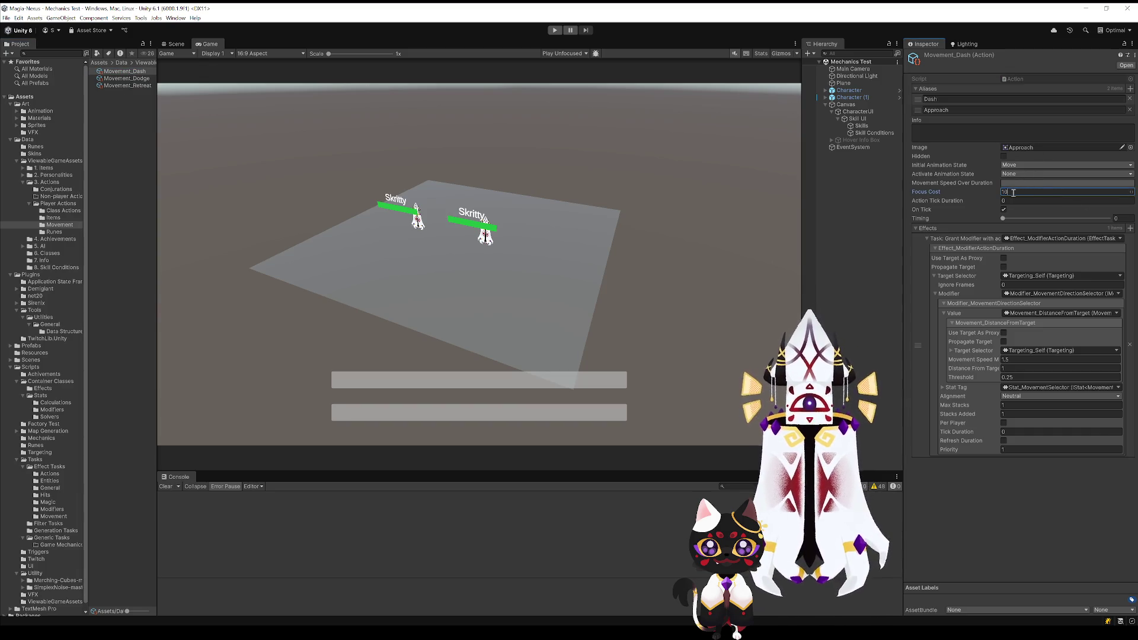
{"action": "type", "text": "15"}
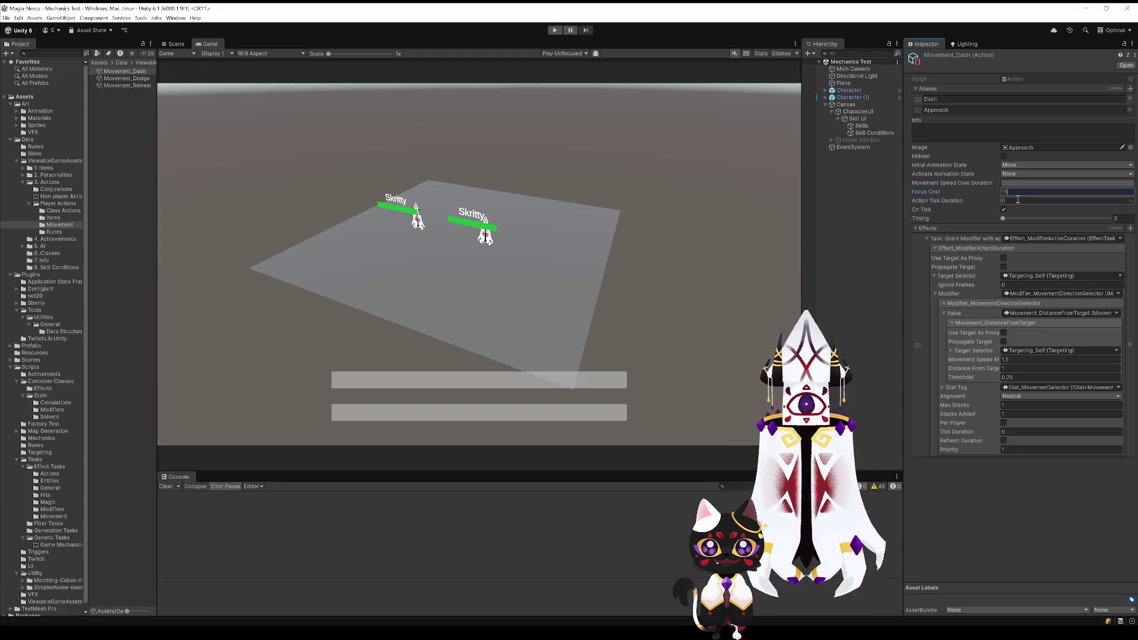
{"action": "key", "text": "Return"}
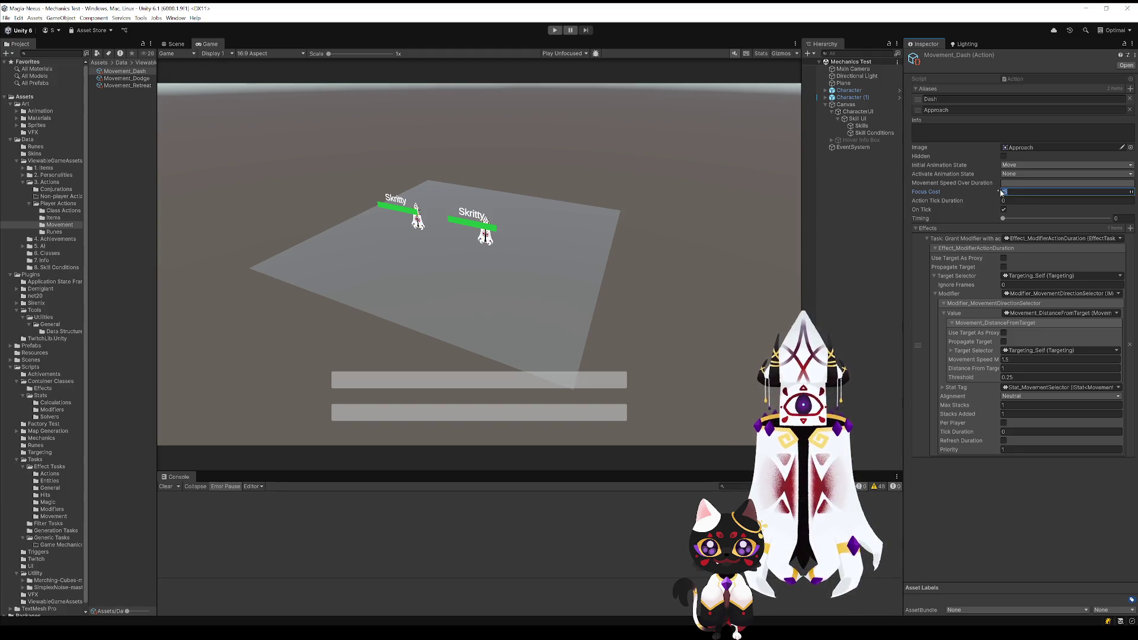
{"action": "type", "text": "10"}
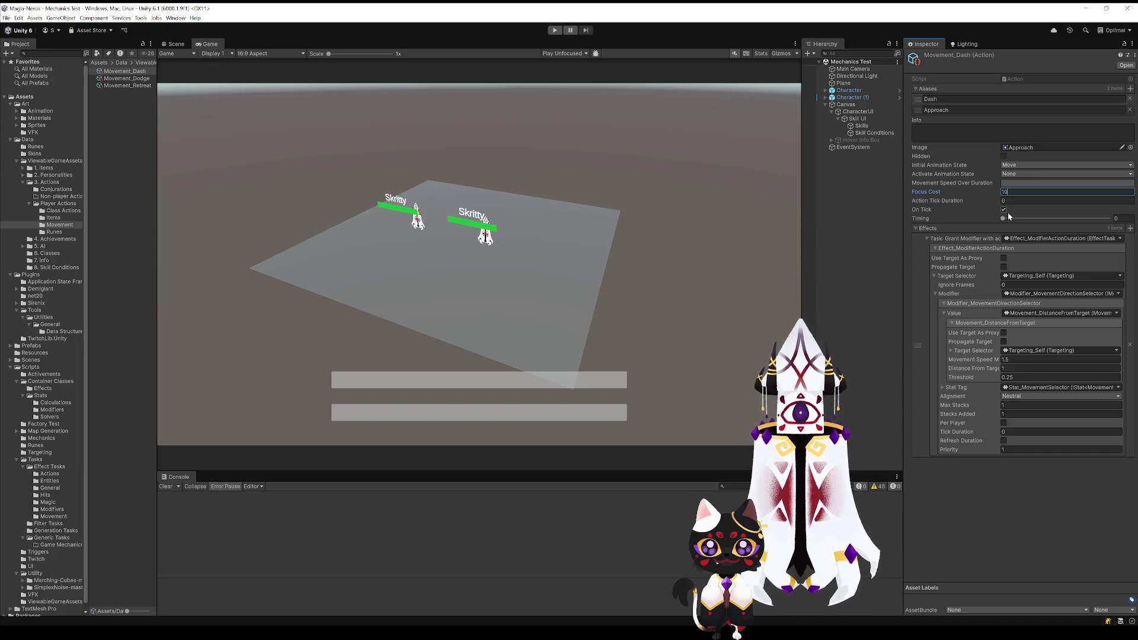
{"action": "key", "text": "Tab"}
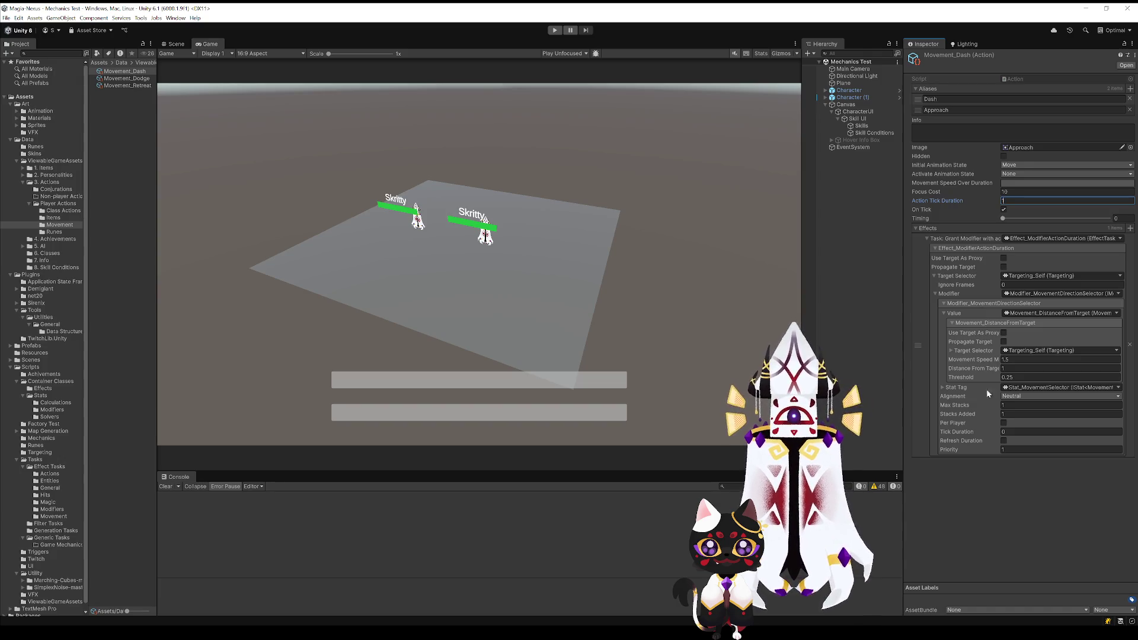
{"action": "type", "text": "1"}
{"action": "key", "text": "Return"}
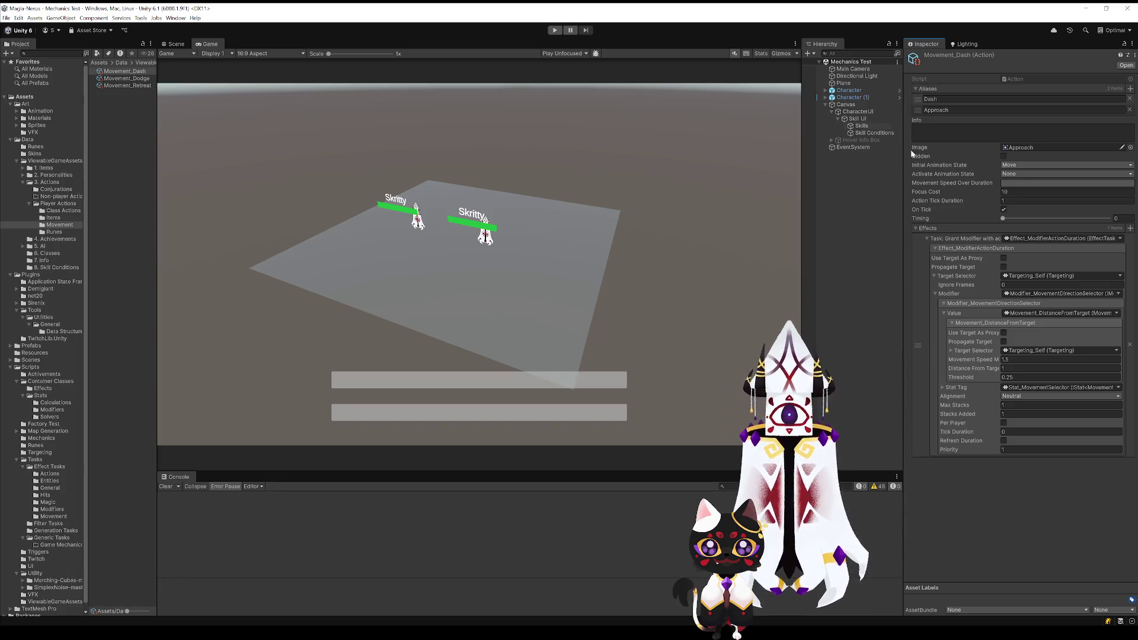
{"action": "left_click", "coordinate": [129, 71]}
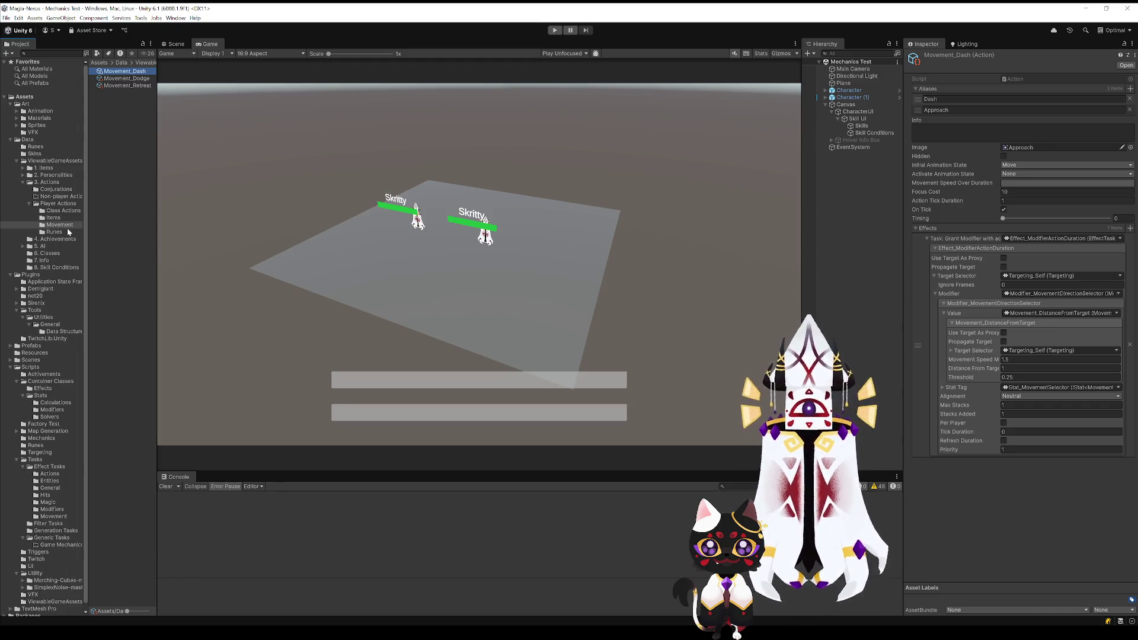
Open Player_Slash from the Items folder and set its Focus Cost to 30
{"action": "left_click", "coordinate": [53, 218]}
{"action": "left_click", "coordinate": [120, 92]}
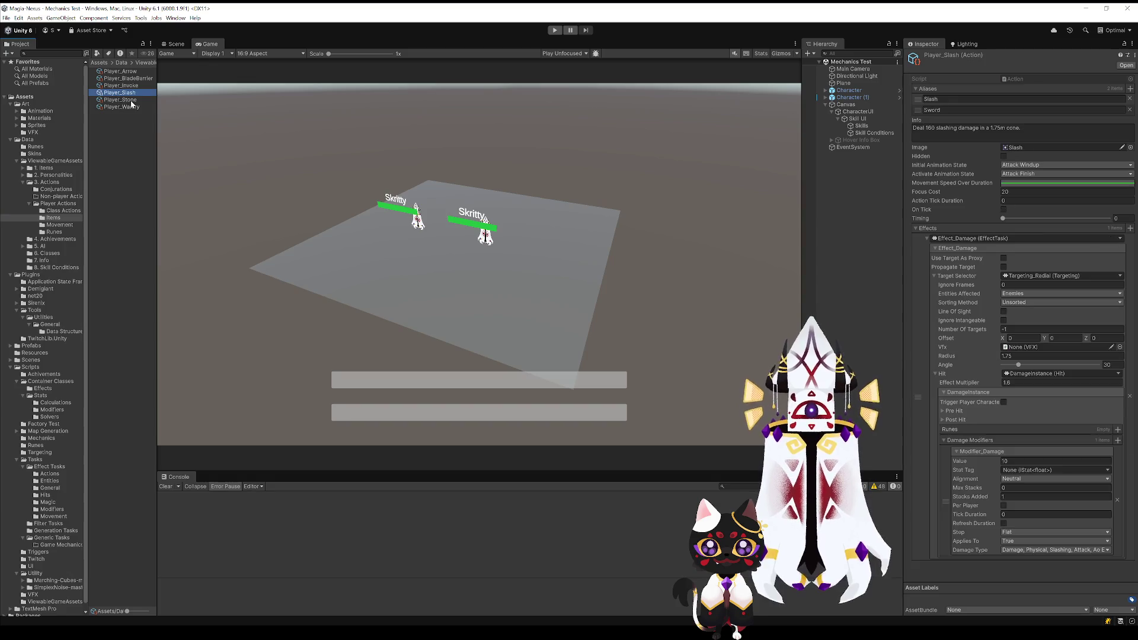
{"action": "left_click", "coordinate": [1017, 192]}
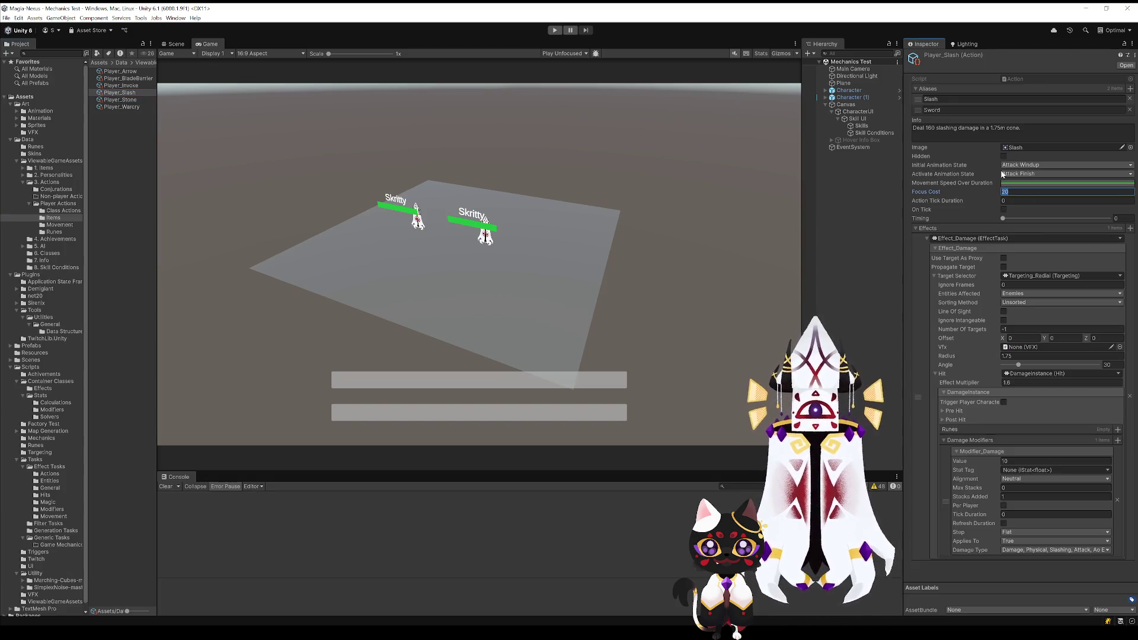
{"action": "type", "text": "30"}
{"action": "left_click", "coordinate": [1007, 200]}
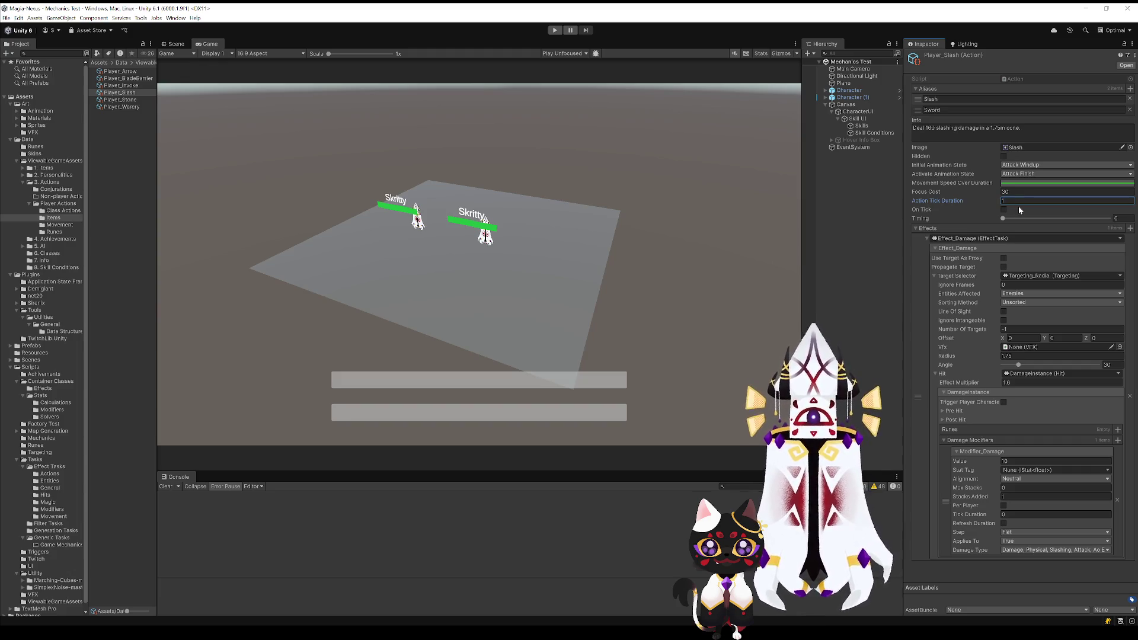
Lengthen Player_Slash's Action Tick Duration and commit its Timing at 30
{"action": "type", "text": "1"}
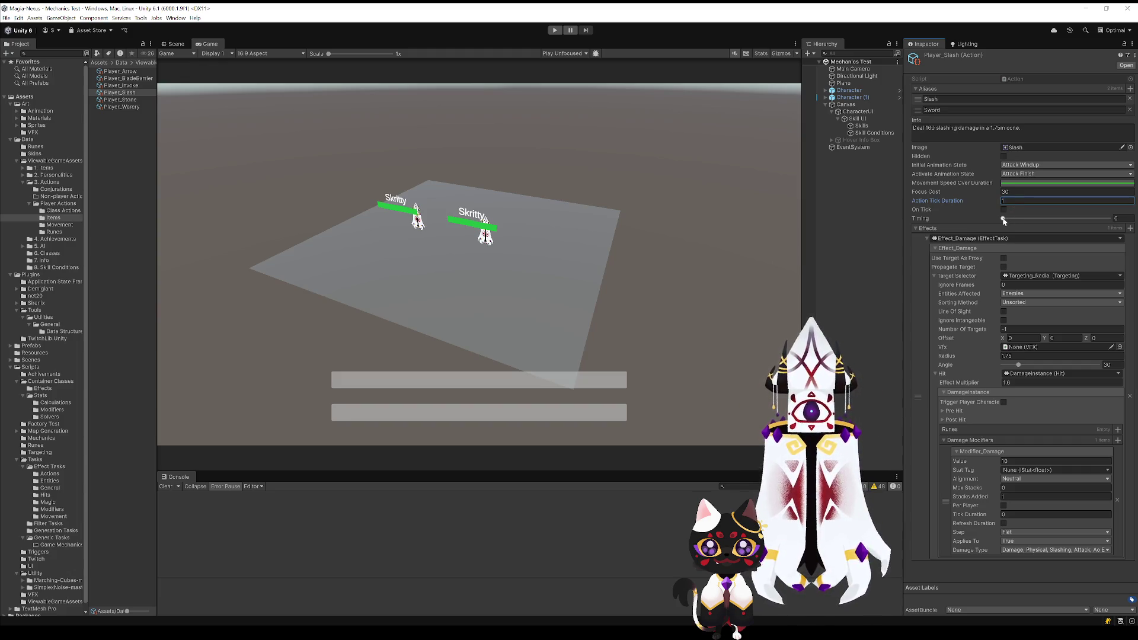
{"action": "left_click_drag", "start_coordinate": [1002, 218], "coordinate": [1108, 218]}
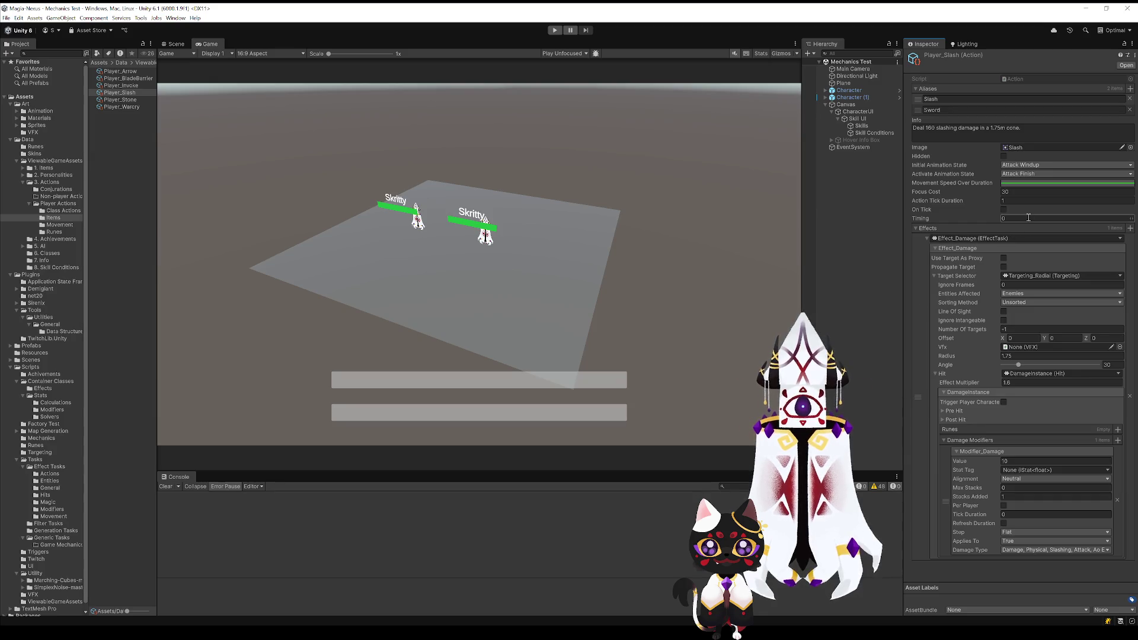
{"action": "left_click", "coordinate": [1019, 199]}
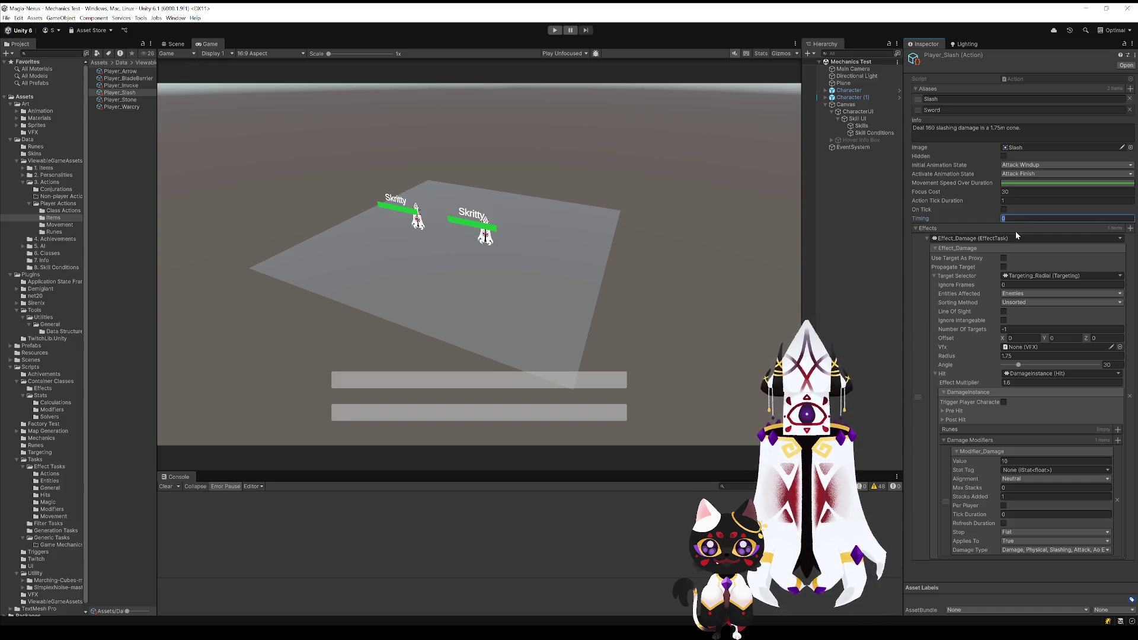
{"action": "type", "text": "20"}
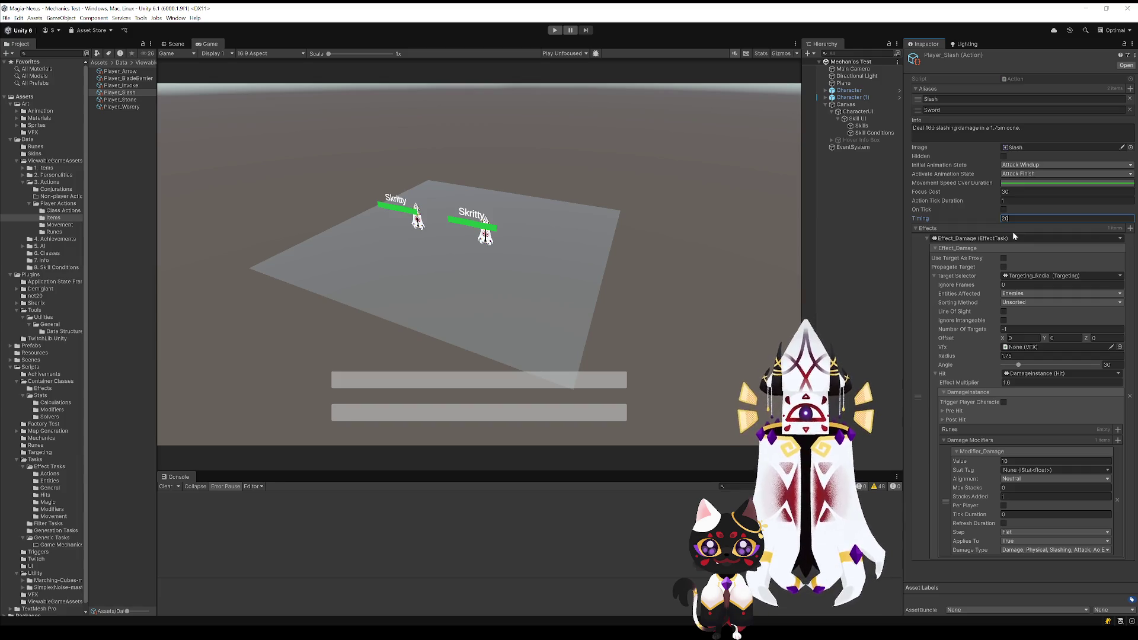
{"action": "left_click", "coordinate": [1011, 200]}
{"action": "type", "text": "50"}
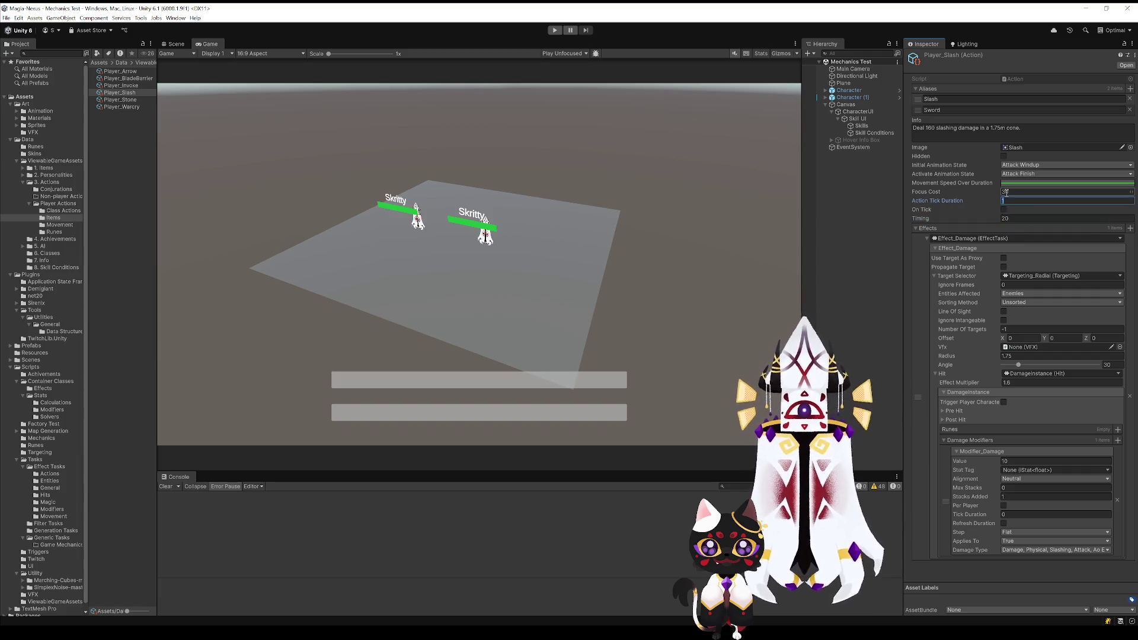
{"action": "left_click", "coordinate": [1015, 217]}
{"action": "type", "text": "30"}
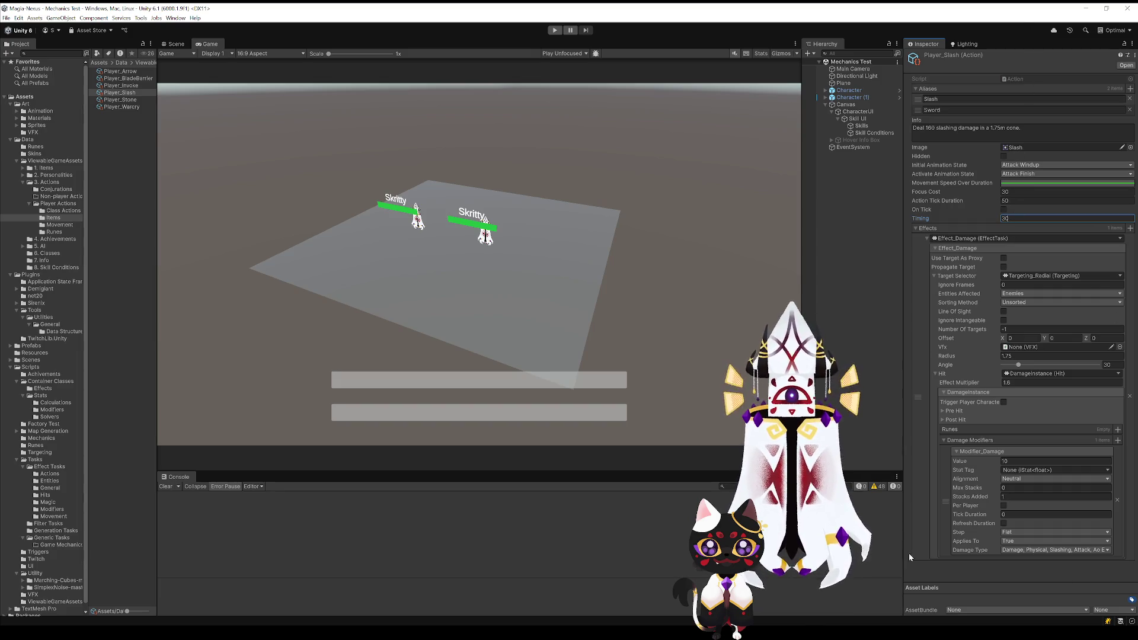
{"action": "left_click", "coordinate": [954, 566]}
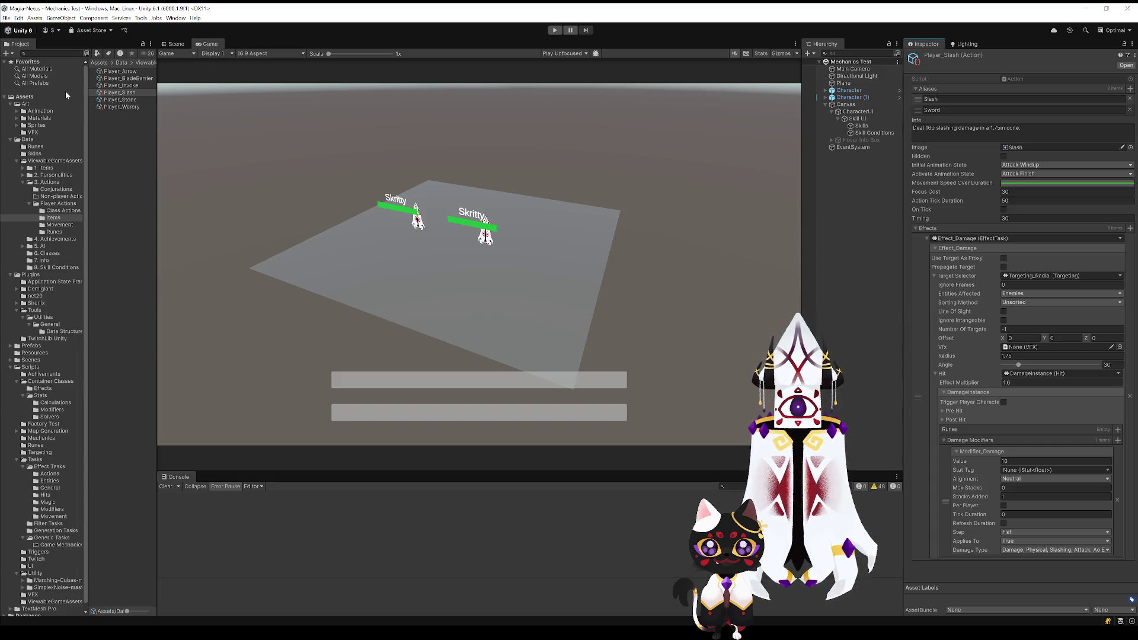
Select Movement_Dodge in the Movement folder, comparing it briefly with Movement_Retreat
{"action": "left_click", "coordinate": [57, 225]}
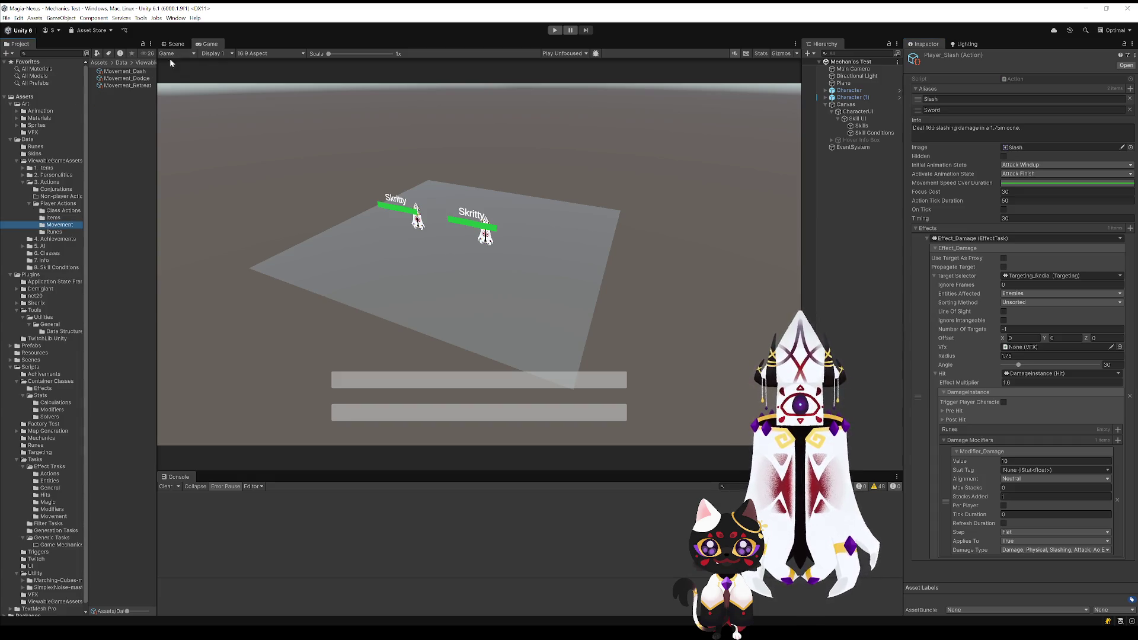
{"action": "left_click", "coordinate": [138, 78]}
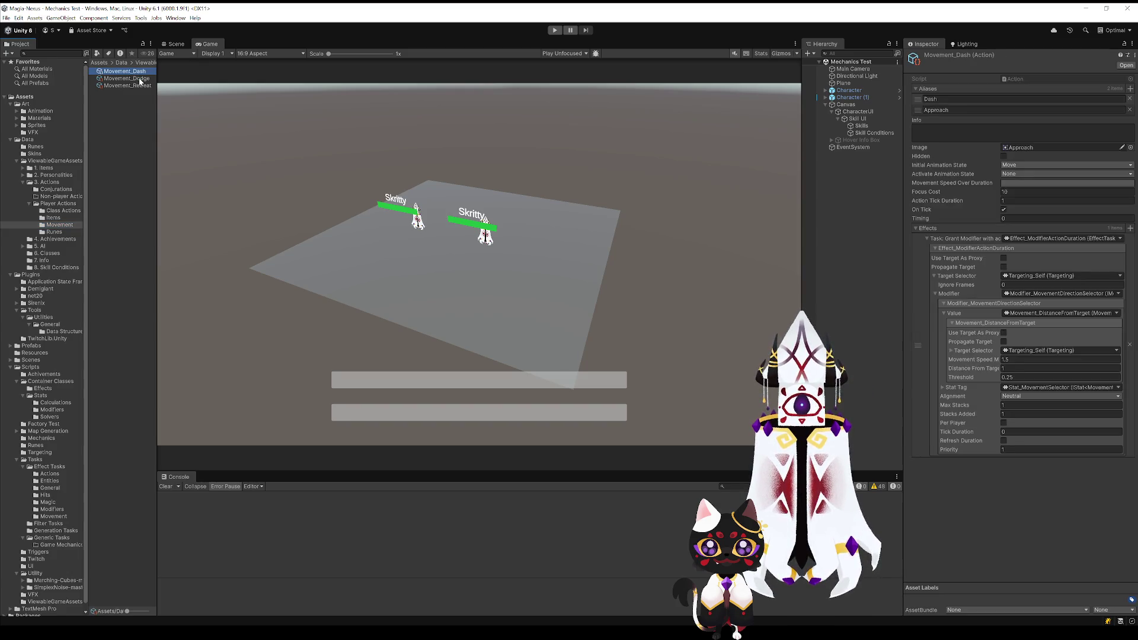
{"action": "key", "text": "Down"}
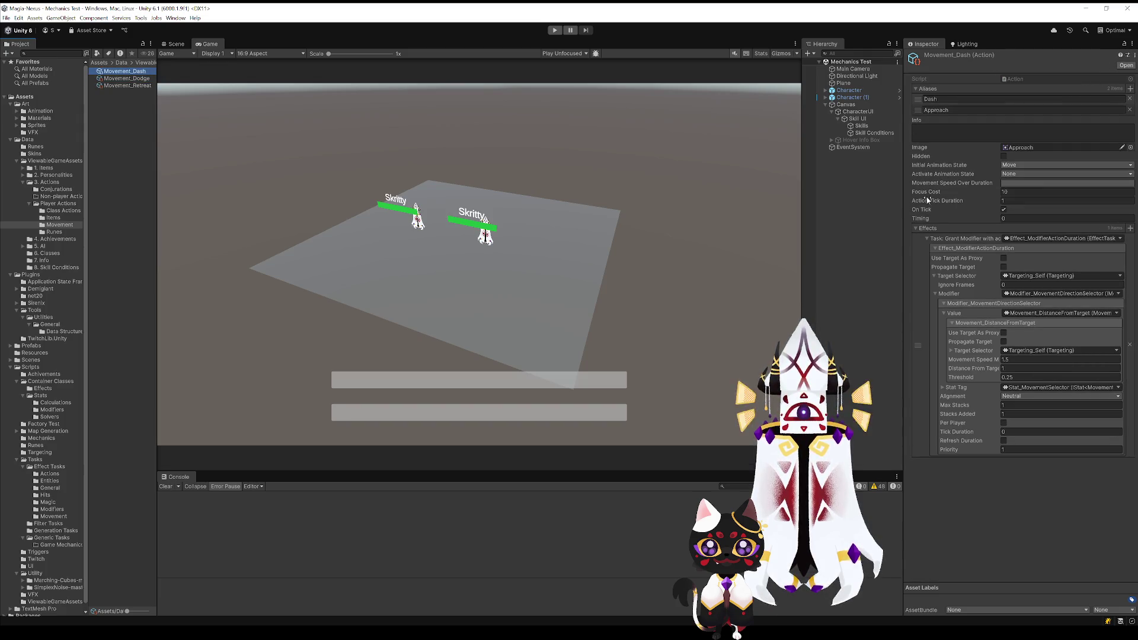
{"action": "key", "text": "Up"}
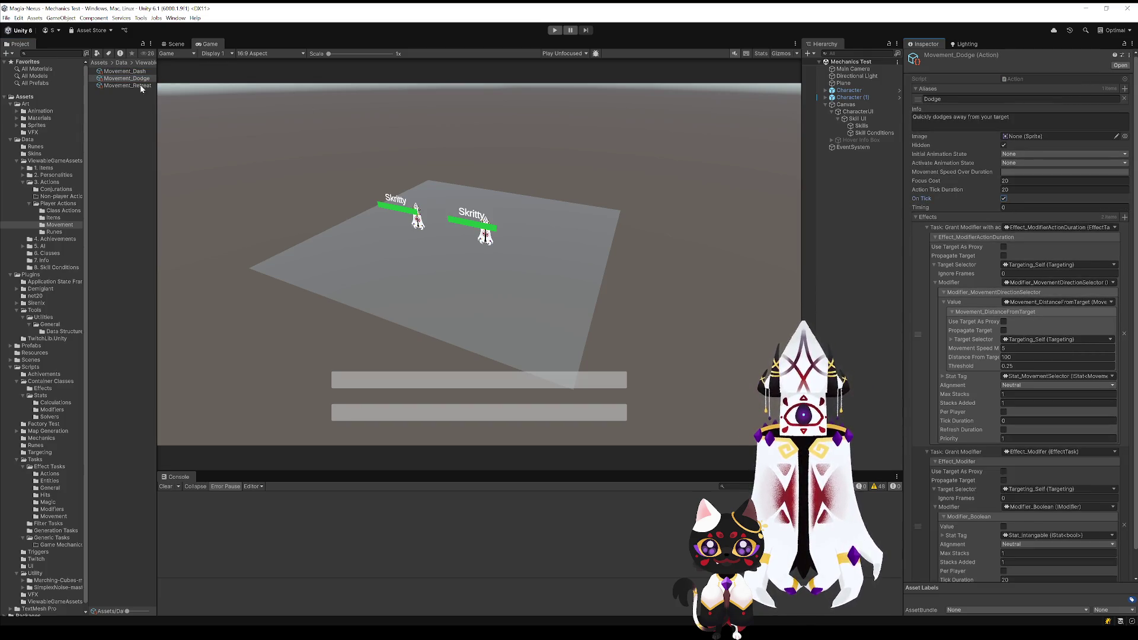
{"action": "left_click", "coordinate": [140, 86]}
{"action": "key", "text": "Up"}
{"action": "key", "text": "Down"}
{"action": "key", "text": "Up"}
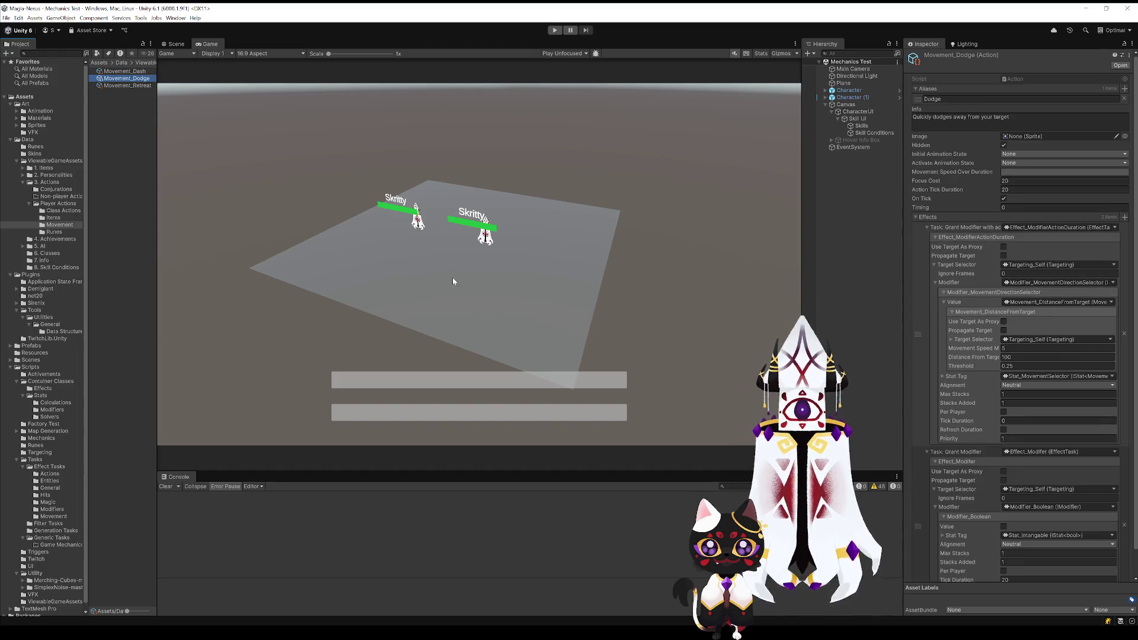
Set the Dodge action's second effect Tick Duration to 1
{"action": "scroll", "coordinate": [1003, 439], "scroll_direction": "down", "scroll_amount": 2}
{"action": "left_click", "coordinate": [1019, 553]}
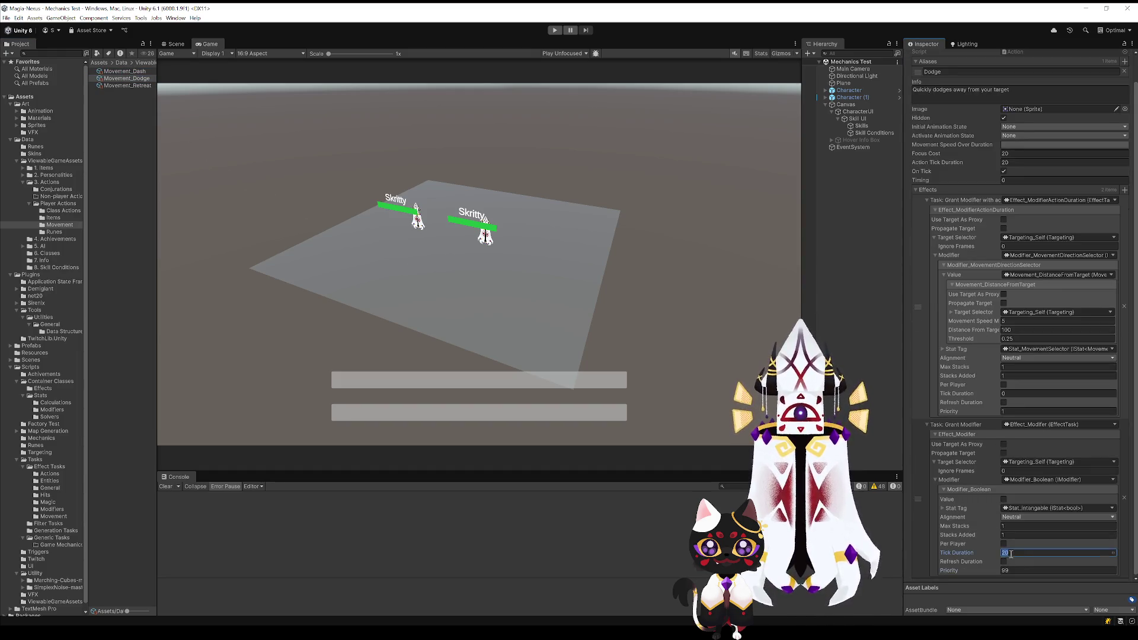
{"action": "type", "text": "1"}
{"action": "key", "text": "Return"}
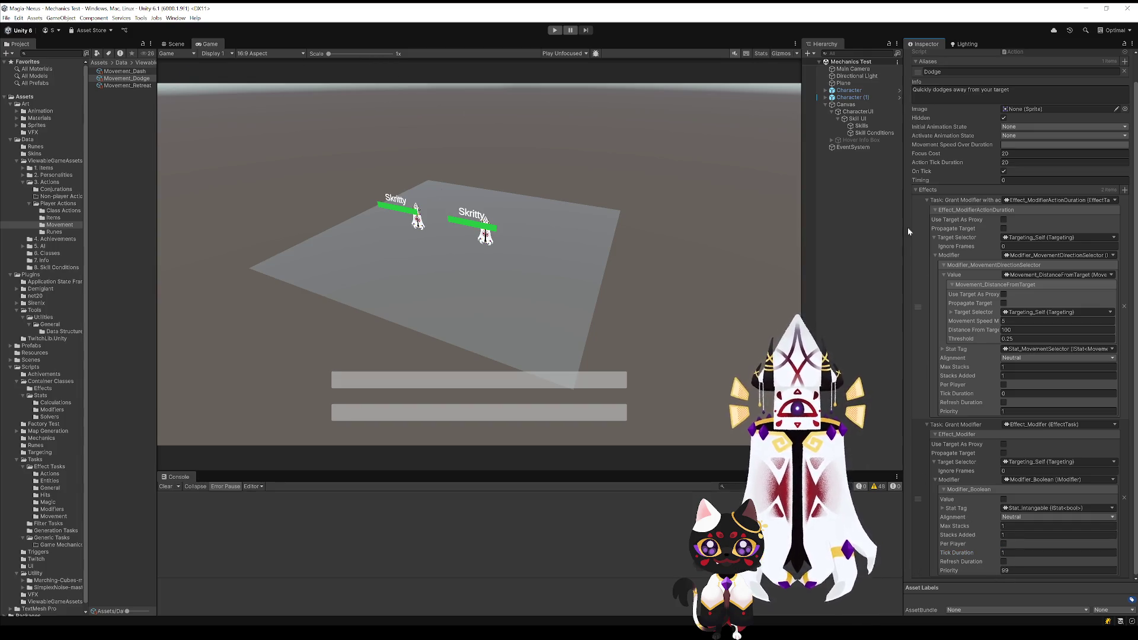
Set Dodge's Initial and Activate Animation States to Move
{"action": "scroll", "coordinate": [915, 367], "scroll_direction": "up", "scroll_amount": 2}
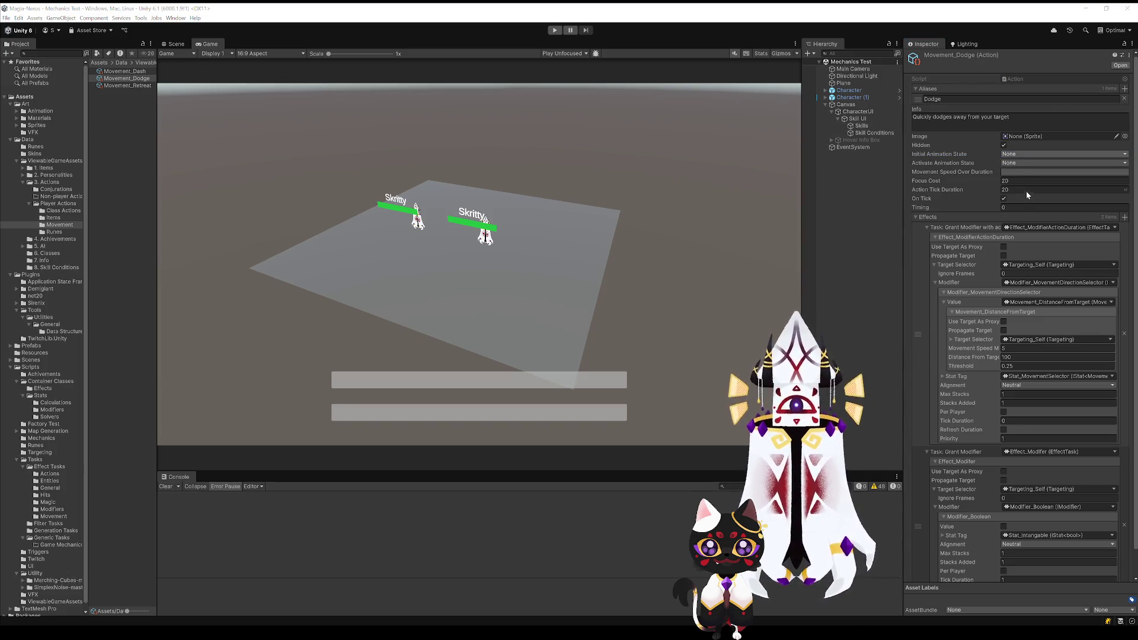
{"action": "left_click", "coordinate": [1019, 155]}
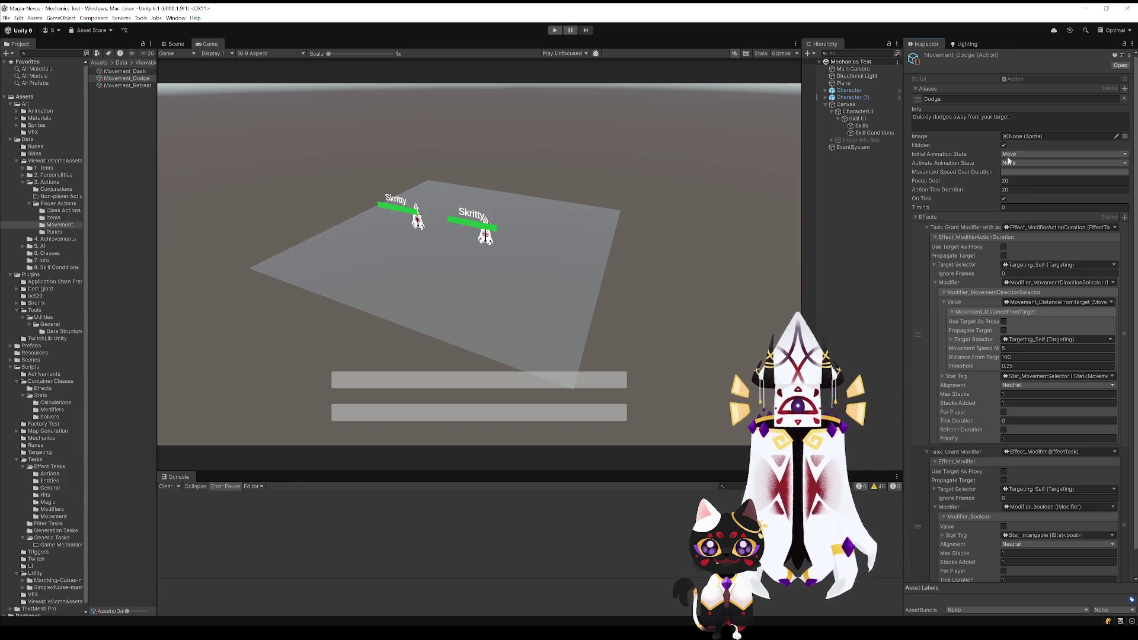
{"action": "left_click", "coordinate": [1011, 165]}
{"action": "left_click", "coordinate": [1011, 165]}
{"action": "left_click", "coordinate": [1019, 187]}
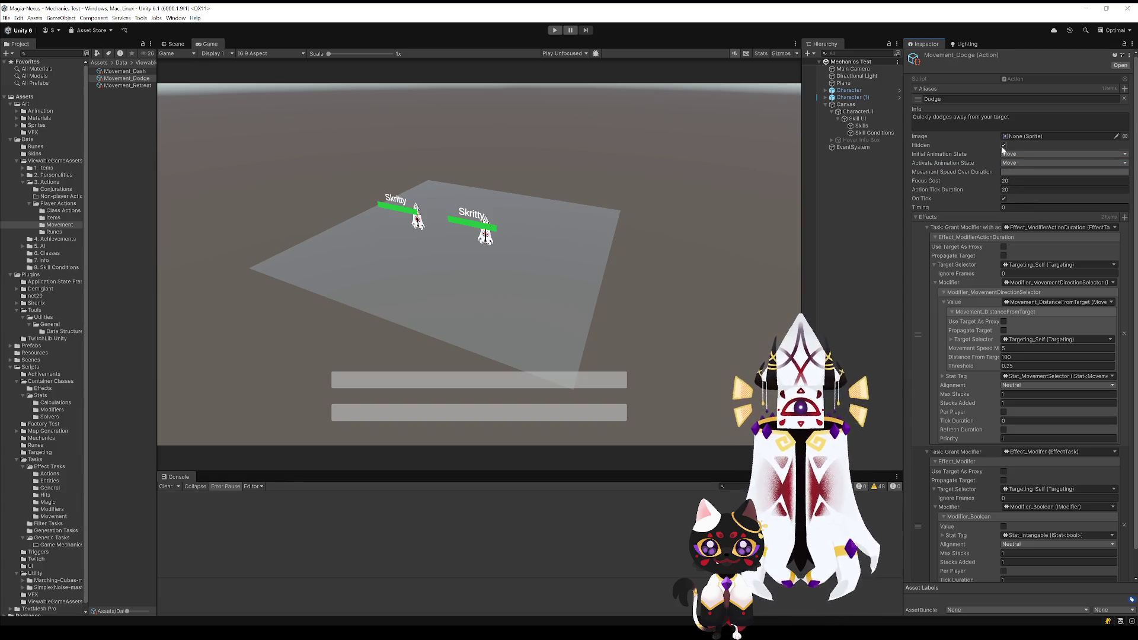
{"action": "left_click", "coordinate": [137, 80]}
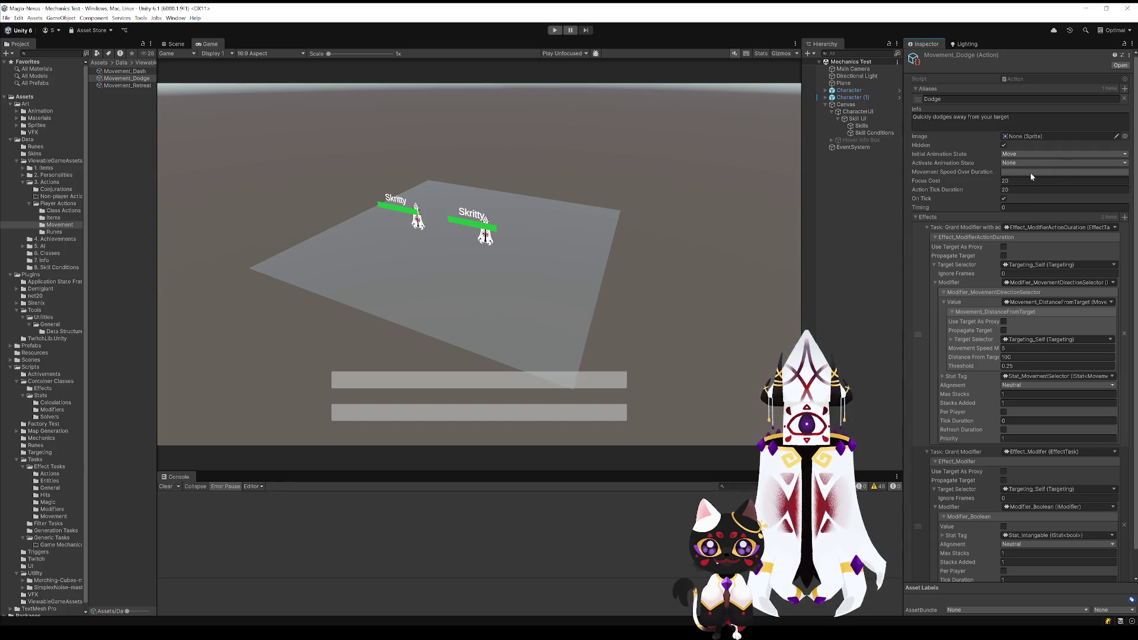
Select Movement_Retreat in the Project panel to view its settings
{"action": "left_click", "coordinate": [125, 85]}
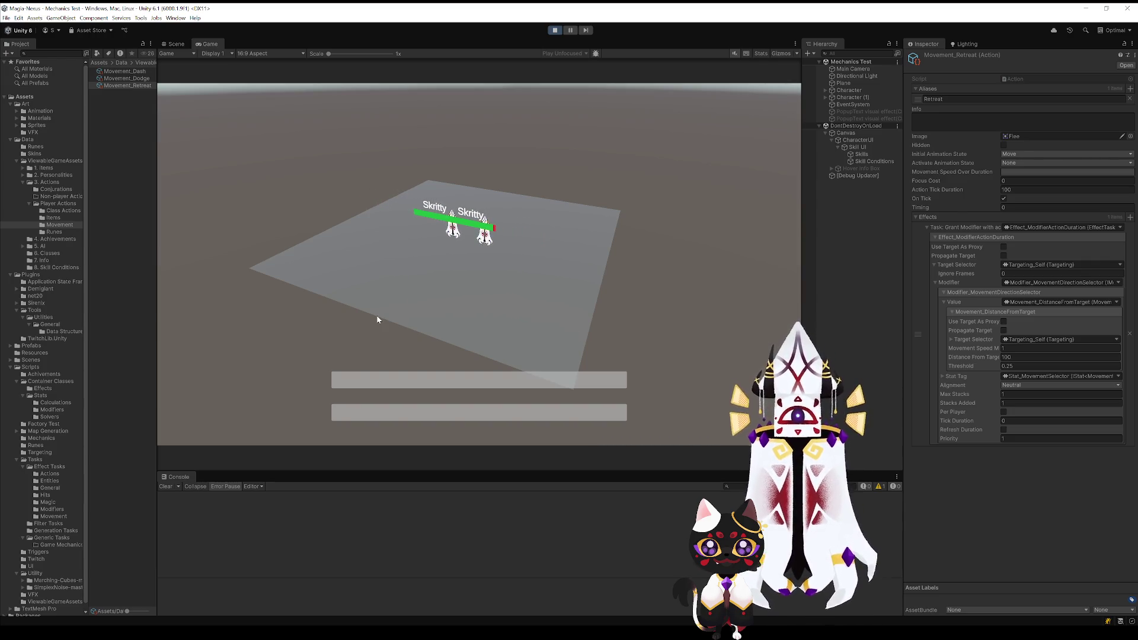
Drag Character into CharacterUI's Selected Character to show its skill icons, then stop play mode
{"action": "left_click", "coordinate": [862, 148]}
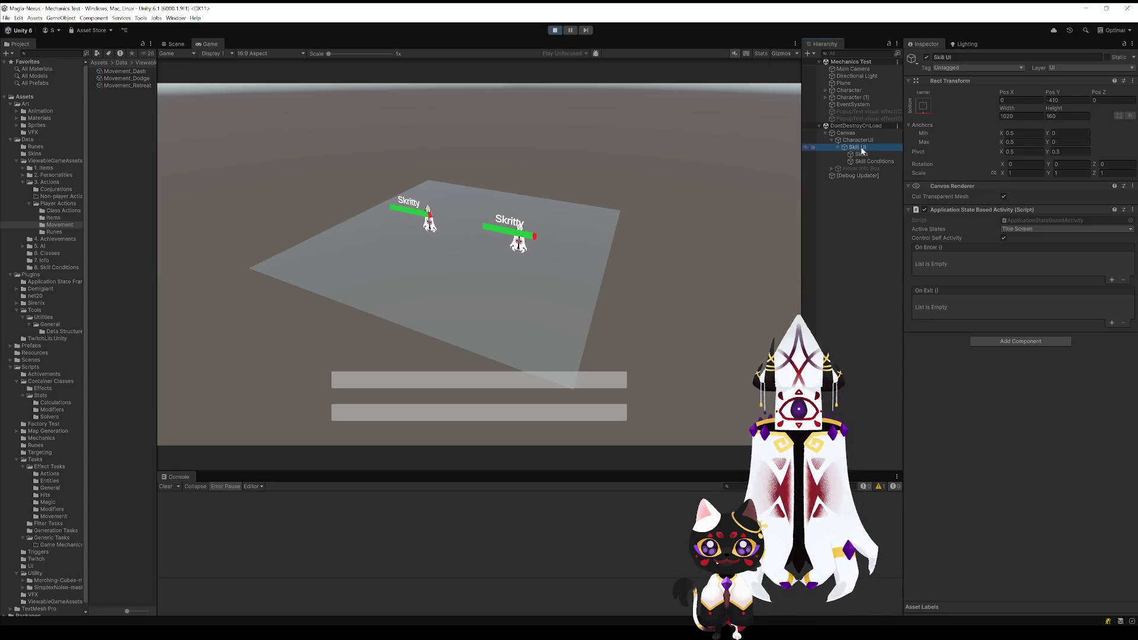
{"action": "left_click", "coordinate": [858, 141]}
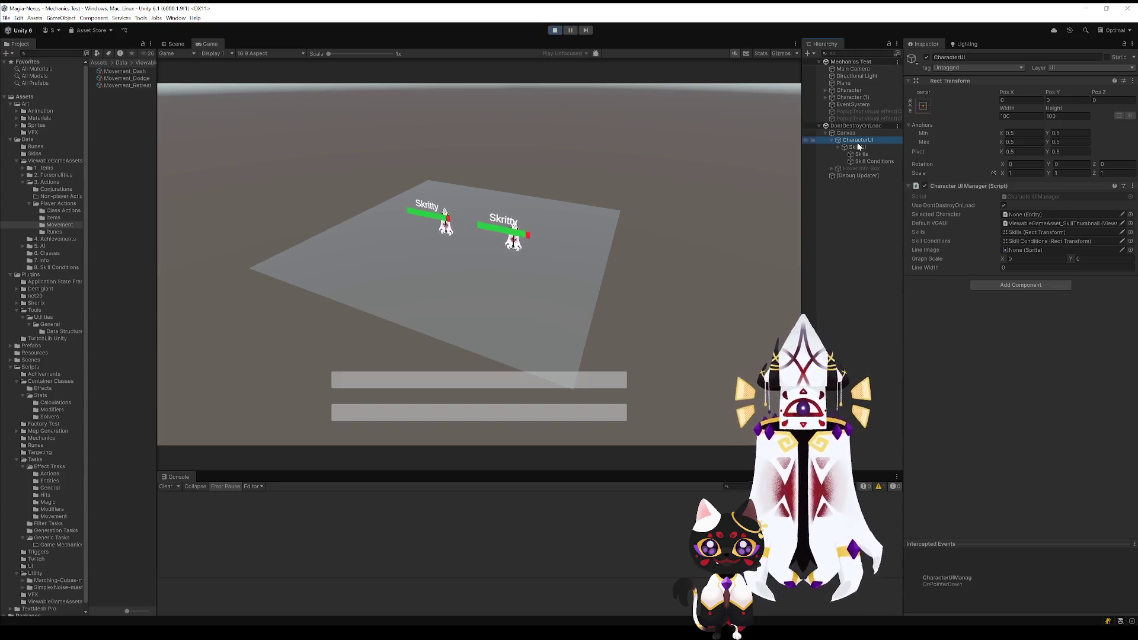
{"action": "left_click_drag", "start_coordinate": [844, 89], "coordinate": [1055, 214]}
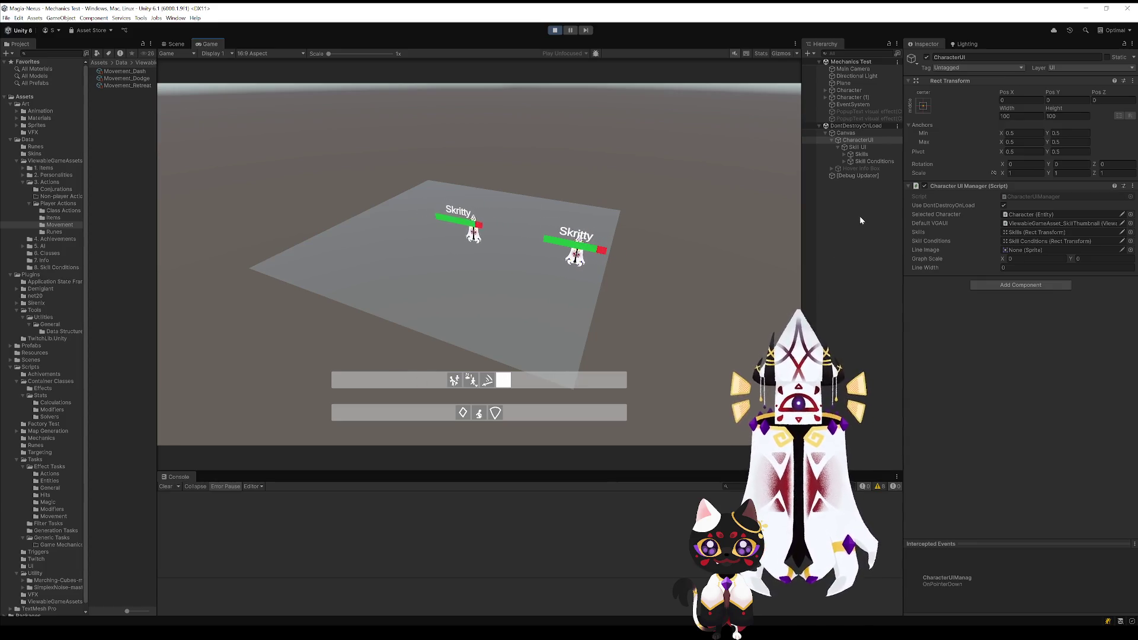
{"action": "left_click", "coordinate": [554, 31]}
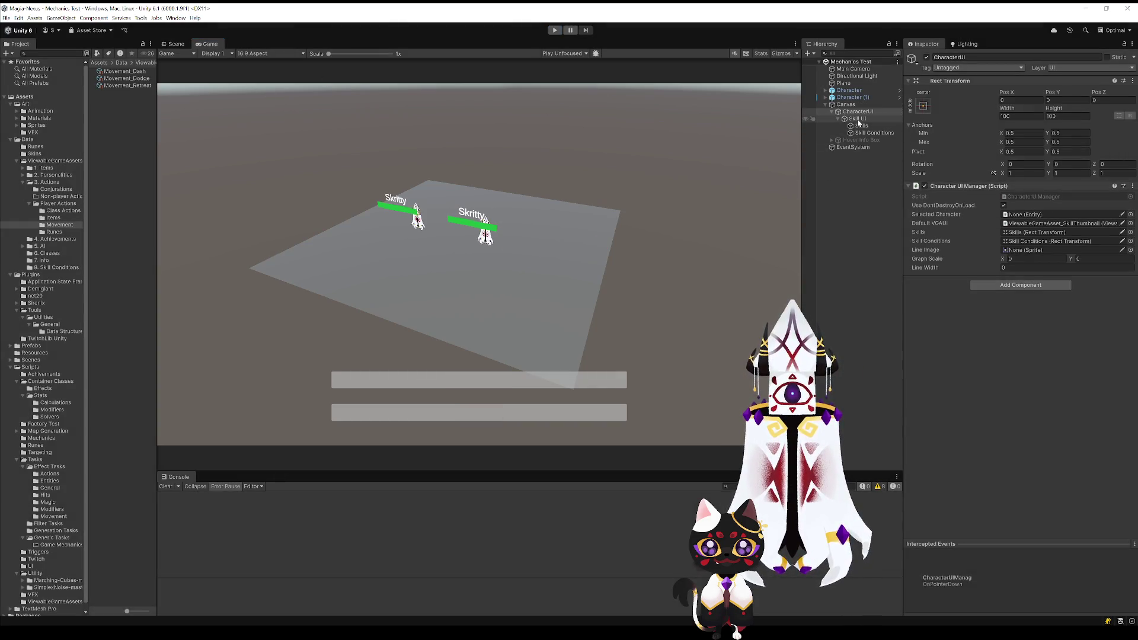
Open and save the Character prefab, placing Movement_Dodge in the empty Stat_Skills slot
{"action": "left_click", "coordinate": [900, 90]}
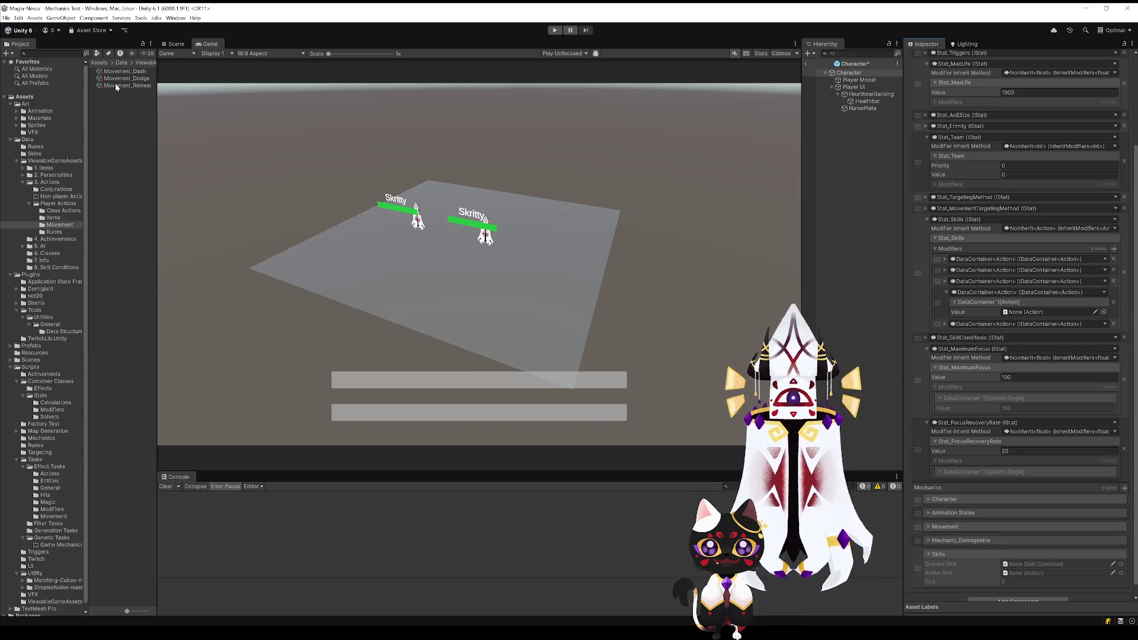
{"action": "key", "text": "ctrl+s"}
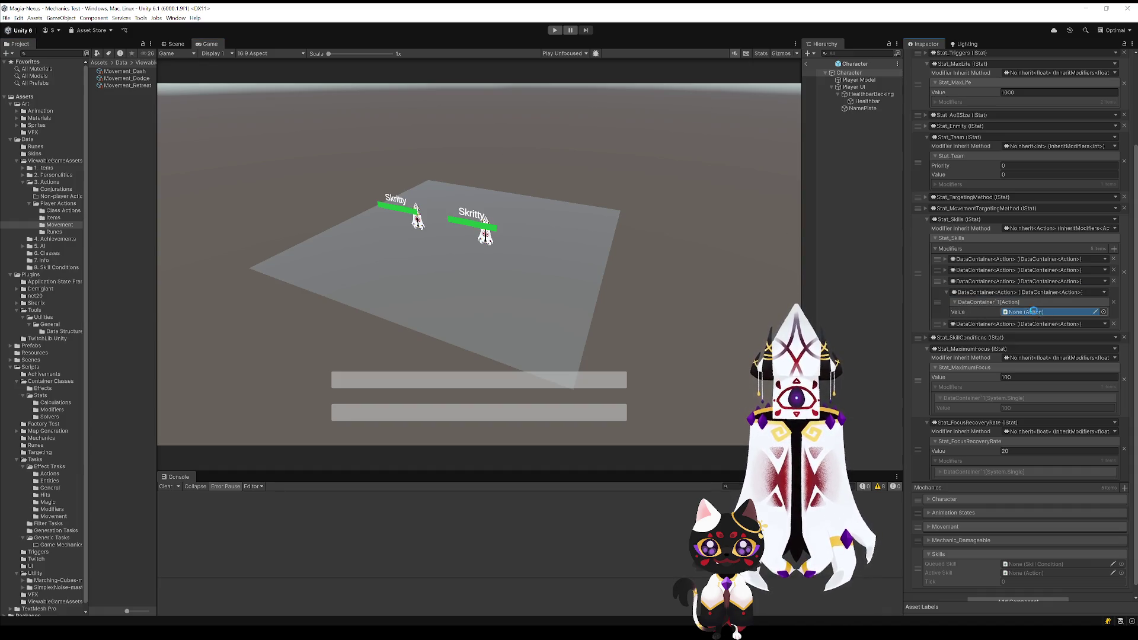
{"action": "left_click_drag", "start_coordinate": [1033, 311], "coordinate": [1033, 312]}
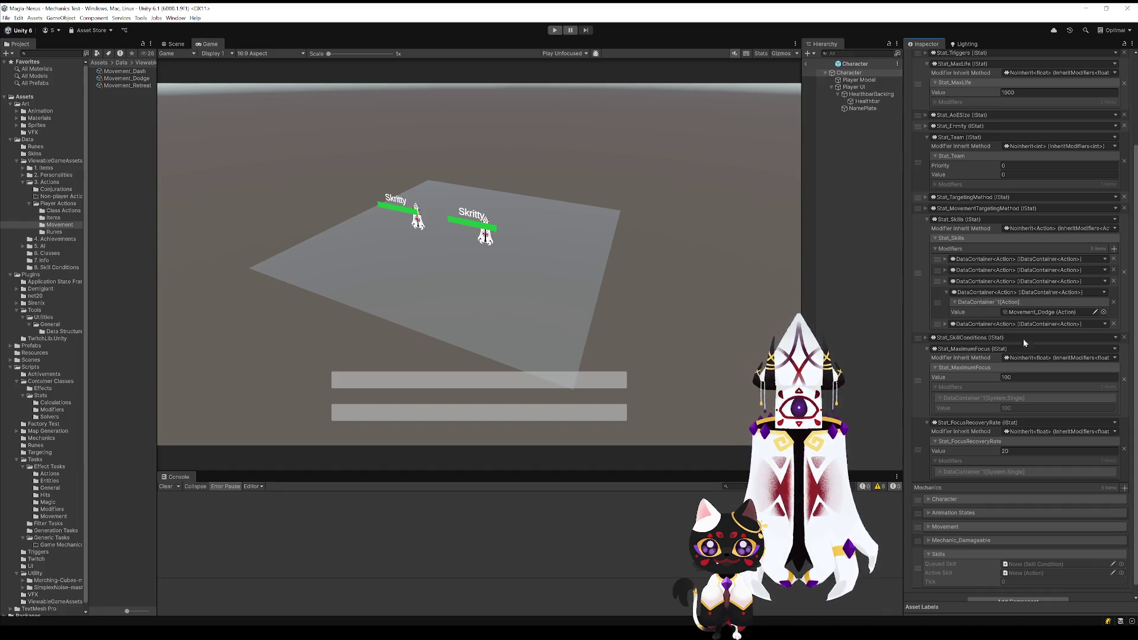
{"action": "left_click", "coordinate": [125, 78]}
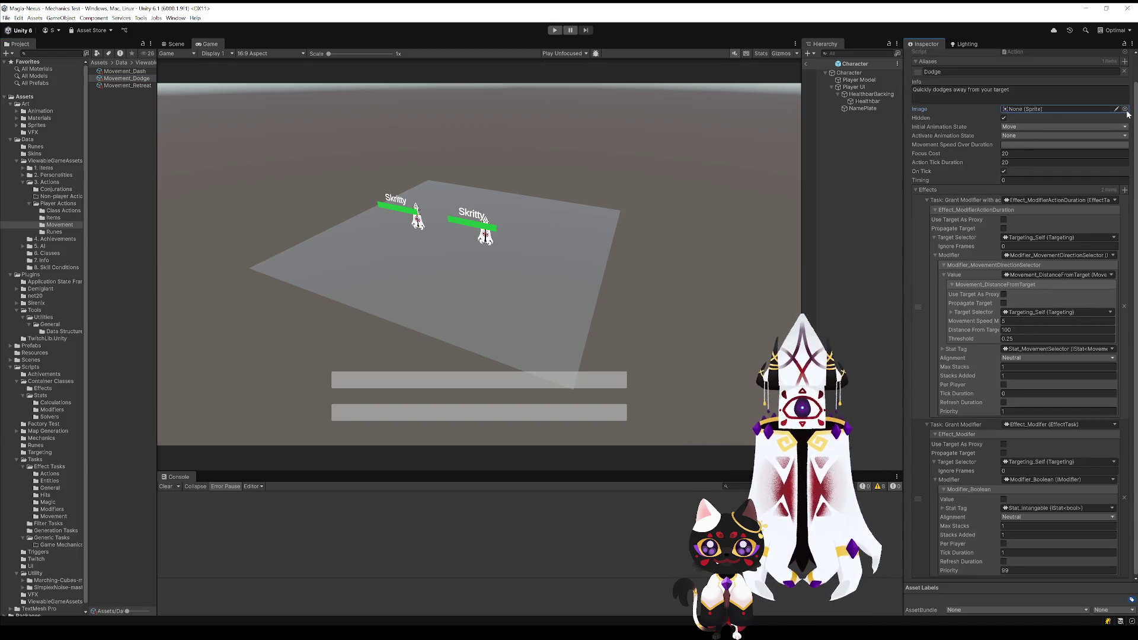
Assign the Clueless-Recovered sprite as Dodge's Image, return to the scene, and enter play mode
{"action": "left_click", "coordinate": [1078, 162]}
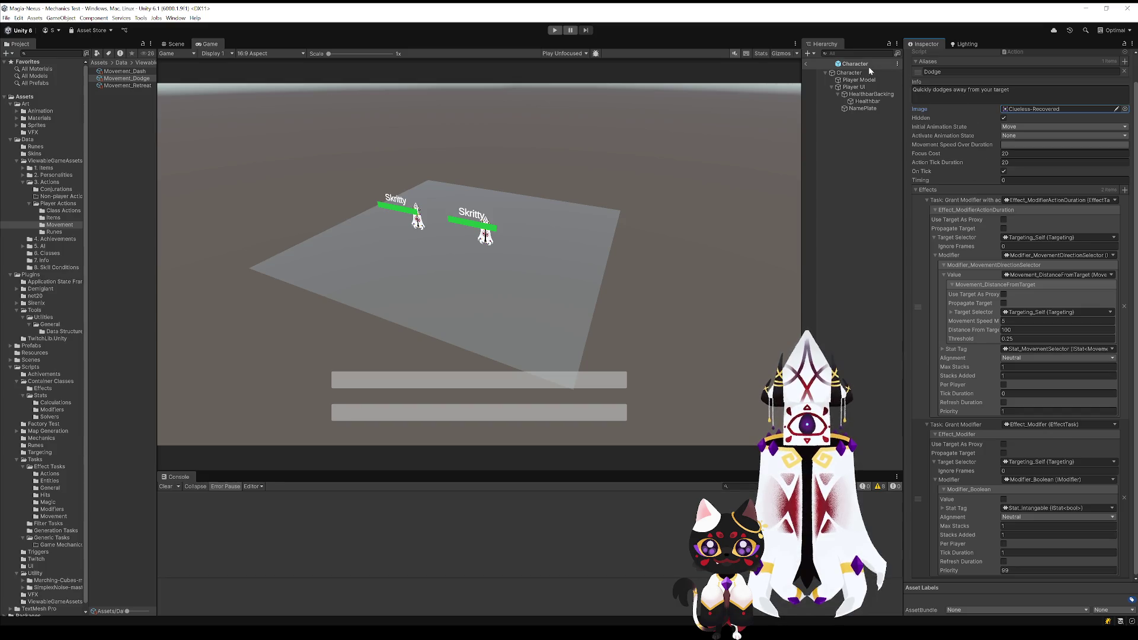
{"action": "left_click", "coordinate": [808, 63]}
{"action": "left_click", "coordinate": [554, 30]}
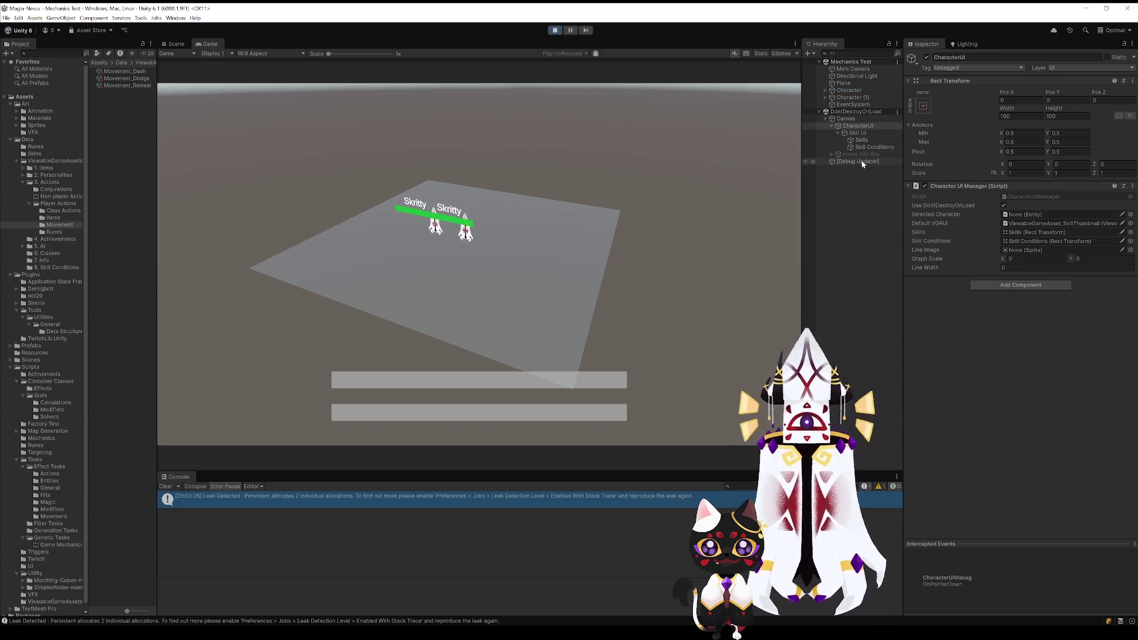
Link the running Character to CharacterUI's Selected Character field
{"action": "left_click", "coordinate": [853, 91]}
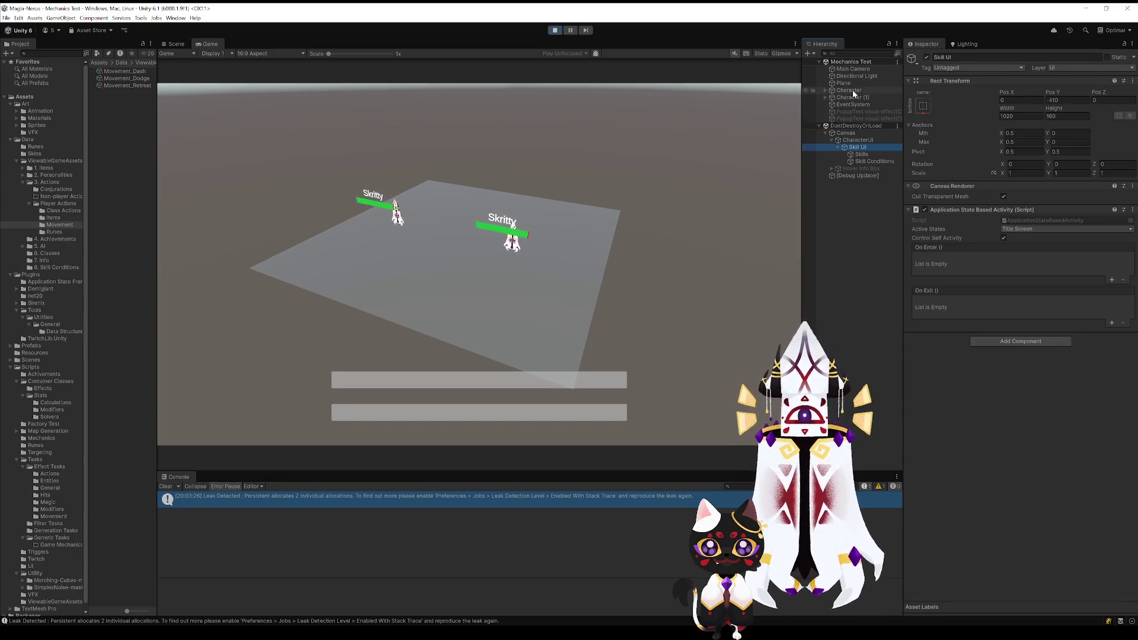
{"action": "left_click", "coordinate": [985, 395]}
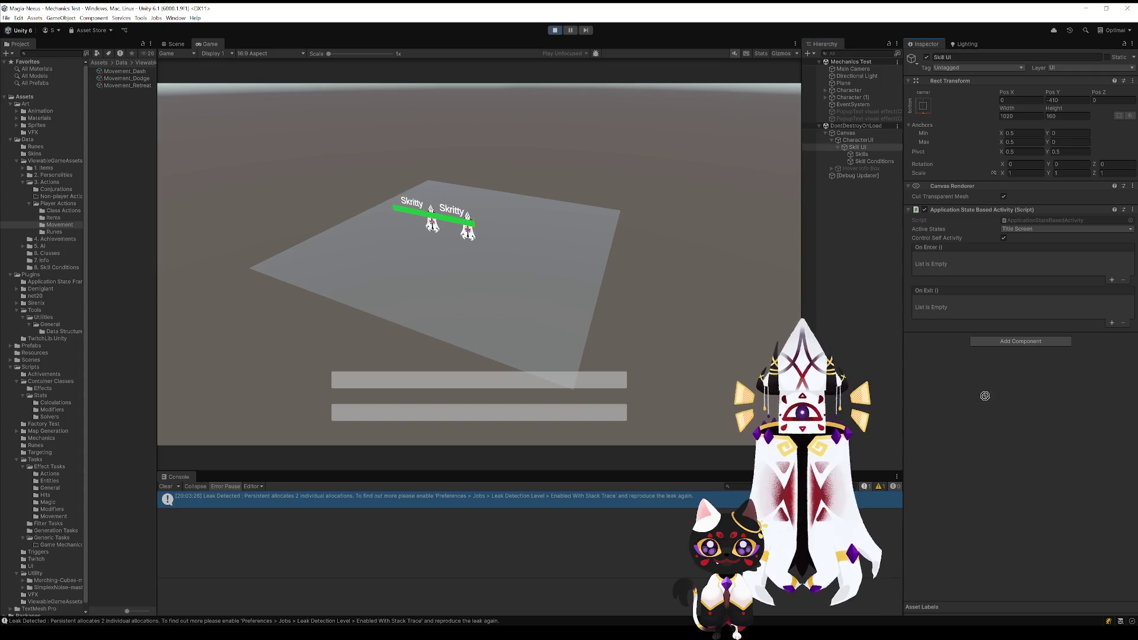
{"action": "left_click", "coordinate": [868, 140]}
{"action": "left_click_drag", "start_coordinate": [854, 91], "coordinate": [1028, 218]}
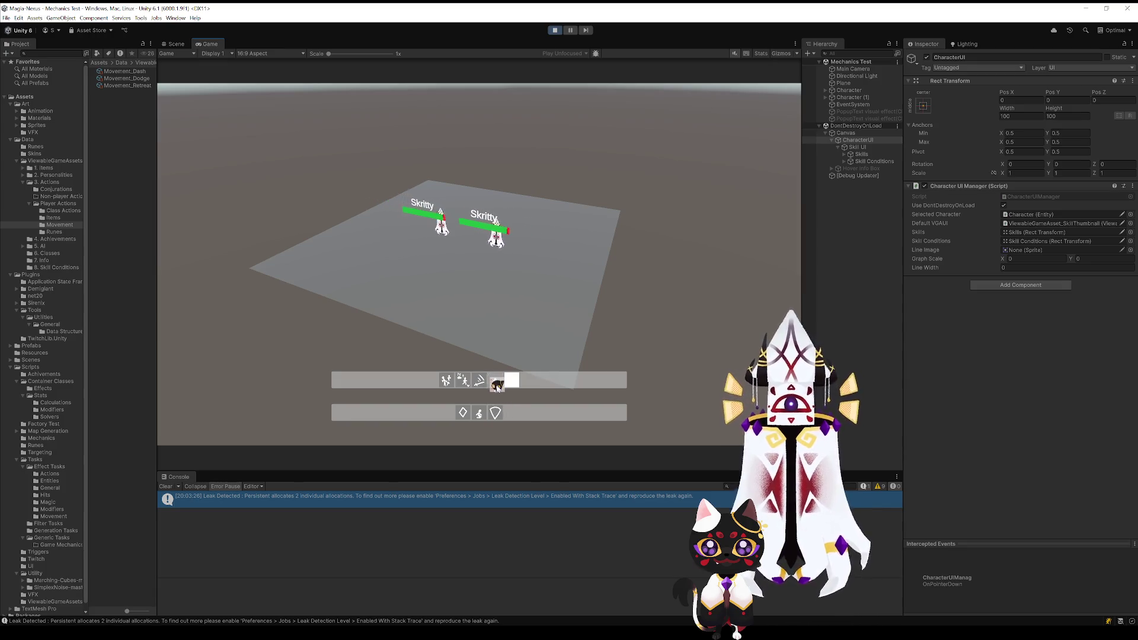
Drag the Dodge icon onto the In Range condition bar, then pause the game
{"action": "mouse_move", "coordinate": [498, 385]}
{"action": "left_mouse_down"}
{"action": "mouse_move", "coordinate": [497, 419]}
{"action": "mouse_move", "coordinate": [501, 390]}
{"action": "mouse_move", "coordinate": [508, 409]}
{"action": "mouse_move", "coordinate": [464, 414]}
{"action": "mouse_move", "coordinate": [481, 417]}
{"action": "left_mouse_up"}
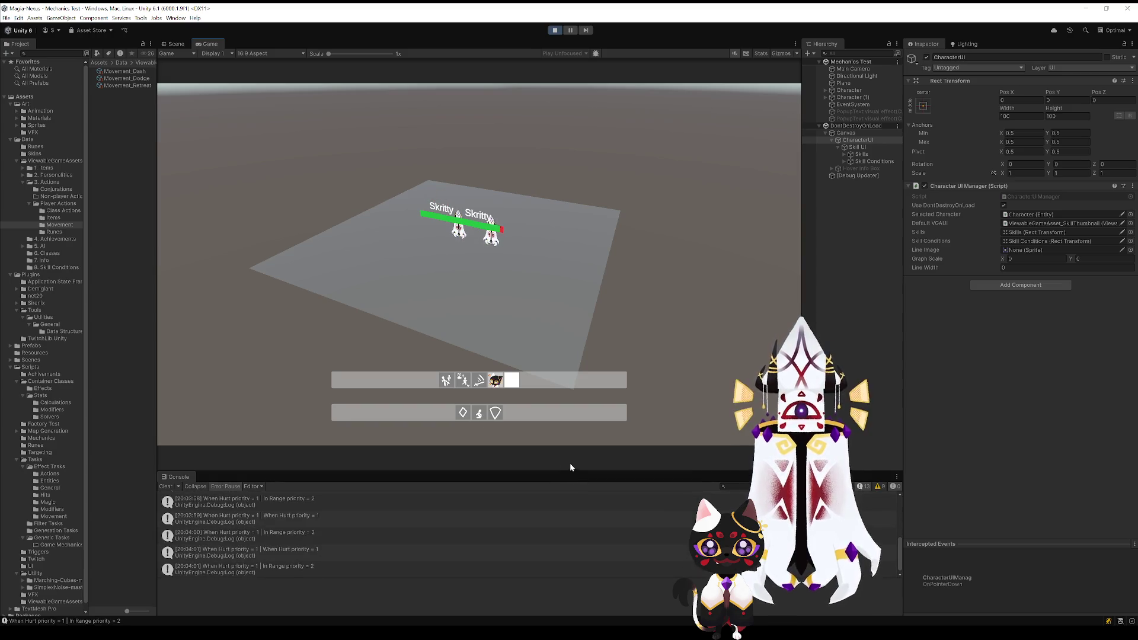
{"action": "left_click_drag", "start_coordinate": [496, 380], "coordinate": [495, 413]}
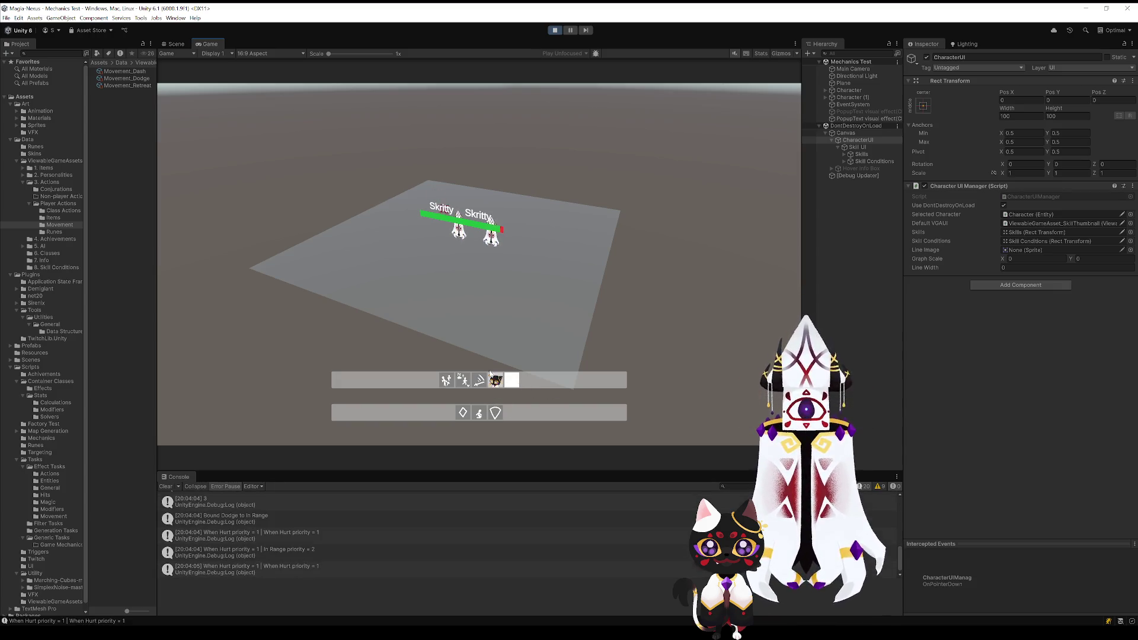
{"action": "left_click", "coordinate": [569, 30]}
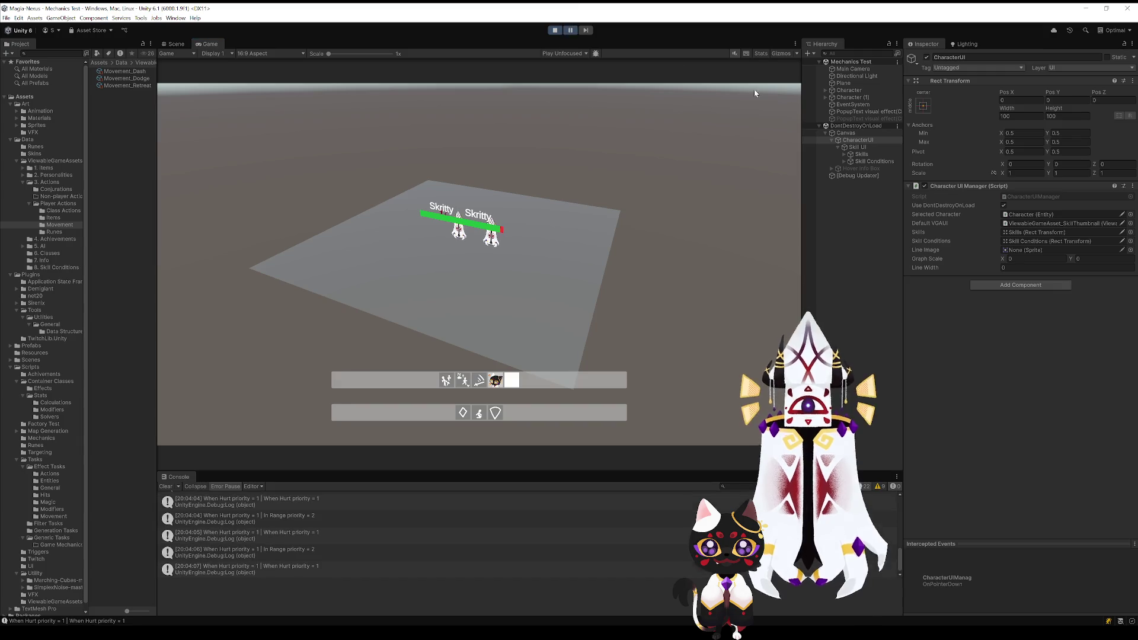
Select Character, step the paused game four frames, then stop play mode with Ctrl+P
{"action": "left_click", "coordinate": [849, 90]}
{"action": "scroll", "coordinate": [981, 435], "scroll_direction": "down", "scroll_amount": 1}
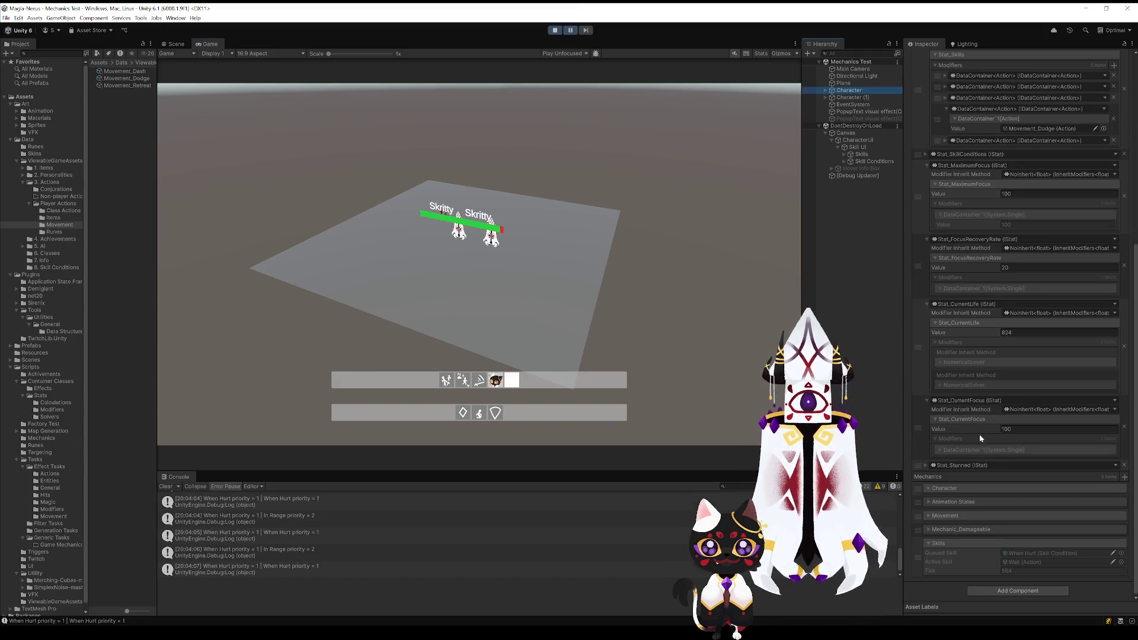
{"action": "left_click", "coordinate": [587, 30]}
{"action": "left_click", "coordinate": [587, 31]}
{"action": "left_click", "coordinate": [587, 31]}
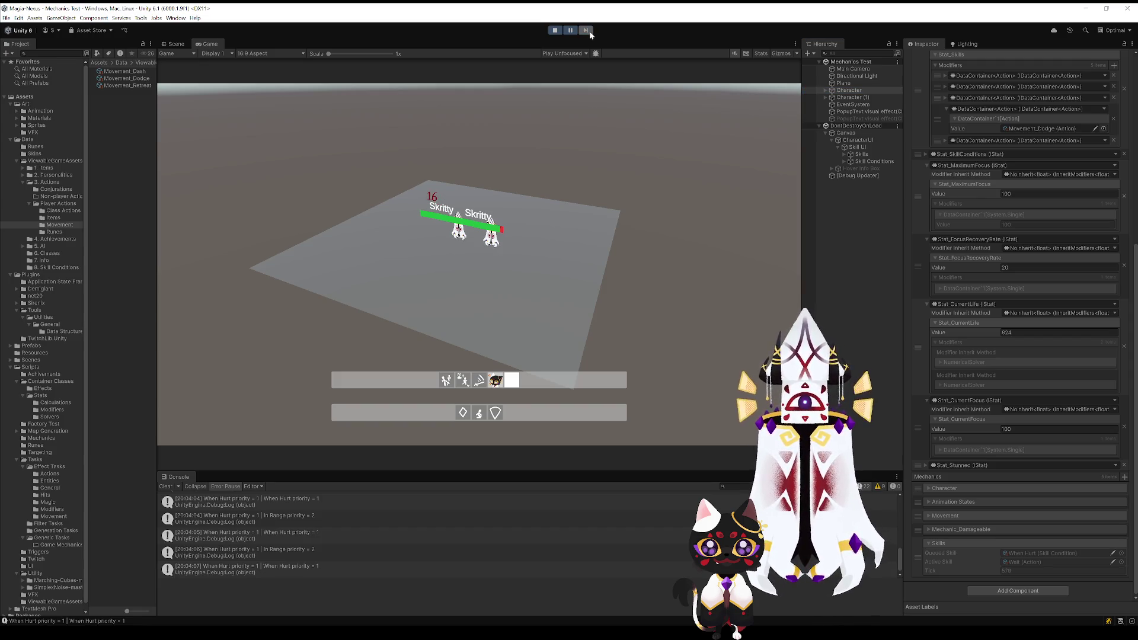
{"action": "left_click", "coordinate": [586, 31]}
{"action": "left_click", "coordinate": [587, 31]}
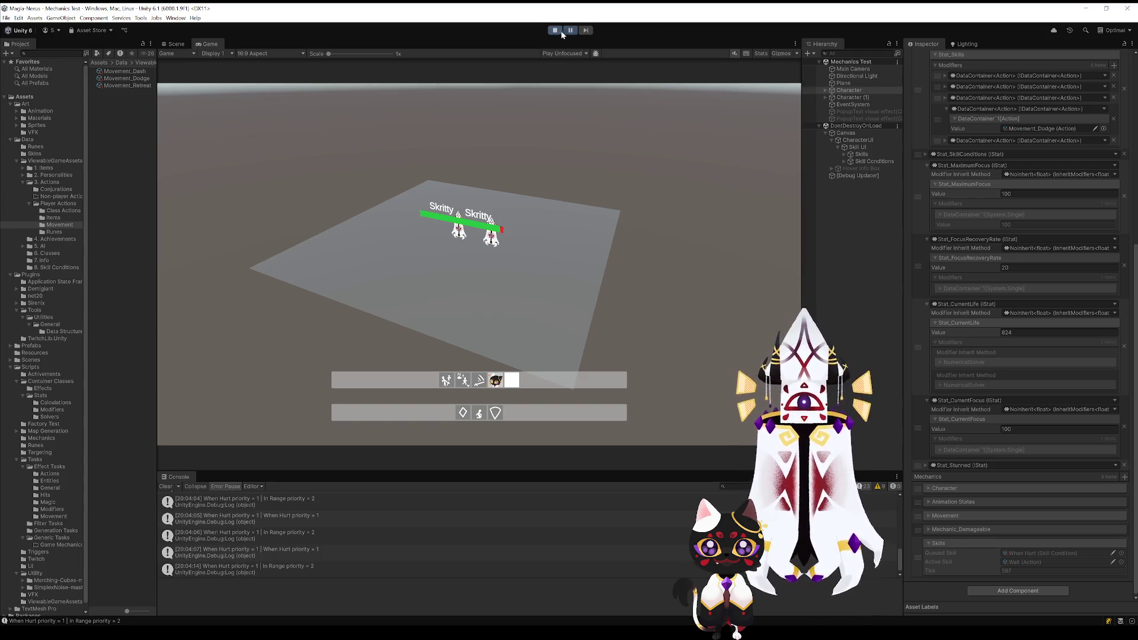
{"action": "key", "text": "ctrl+p"}
In Player Actions > 3. Actions, select the Wait action and set its Action Tick Duration to 50
{"action": "left_click", "coordinate": [59, 204]}
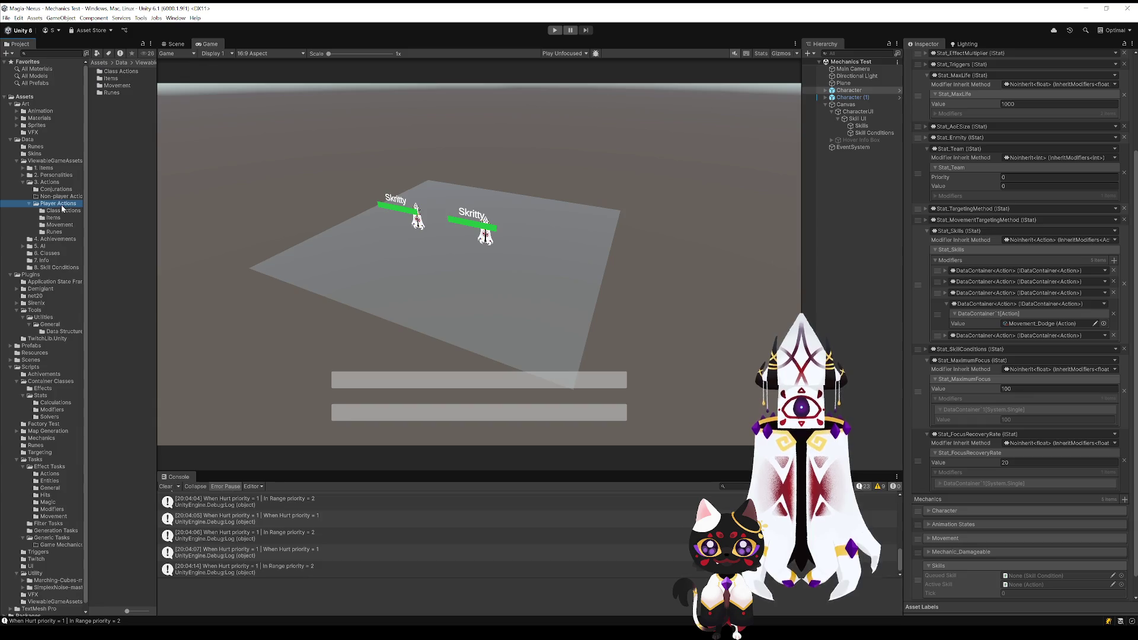
{"action": "left_click", "coordinate": [48, 182]}
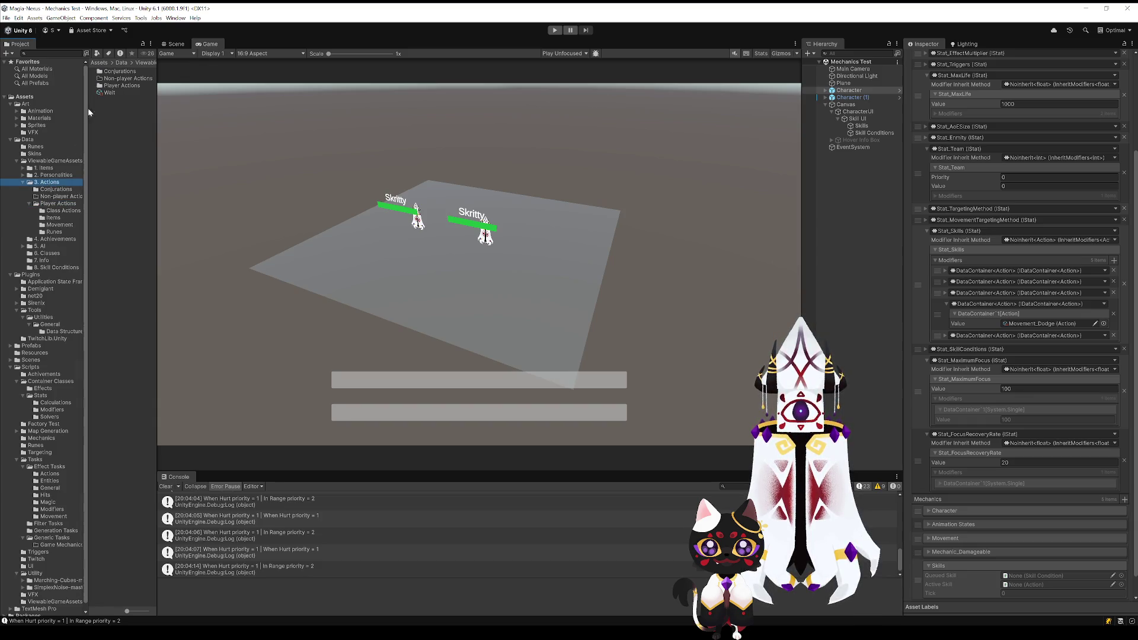
{"action": "left_click", "coordinate": [110, 93]}
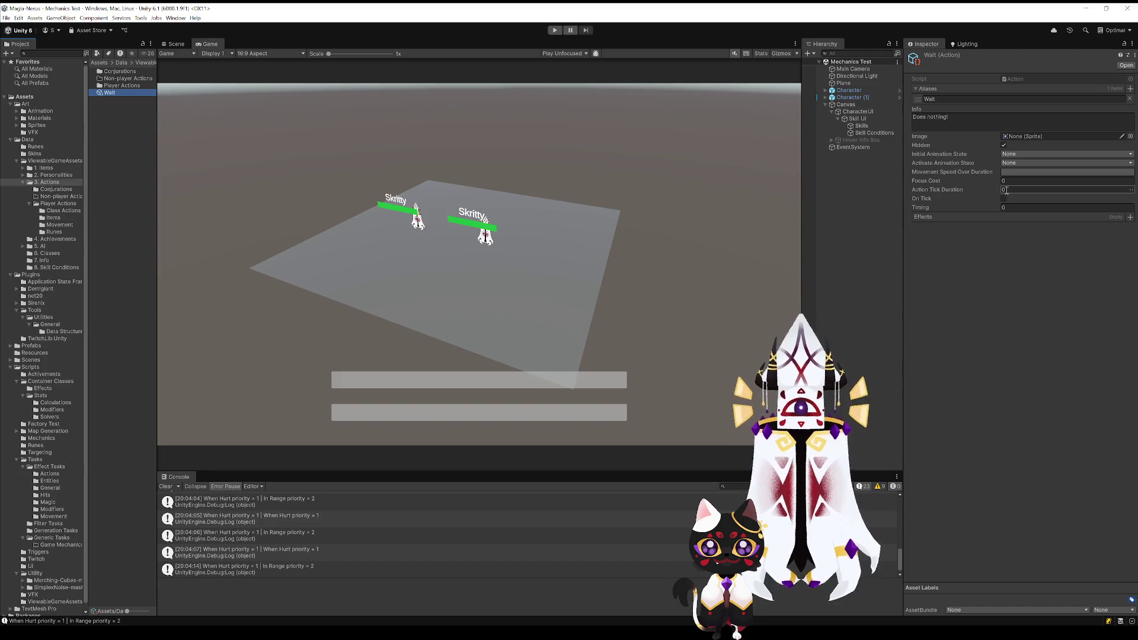
{"action": "left_click", "coordinate": [1005, 190]}
{"action": "type", "text": "1"}
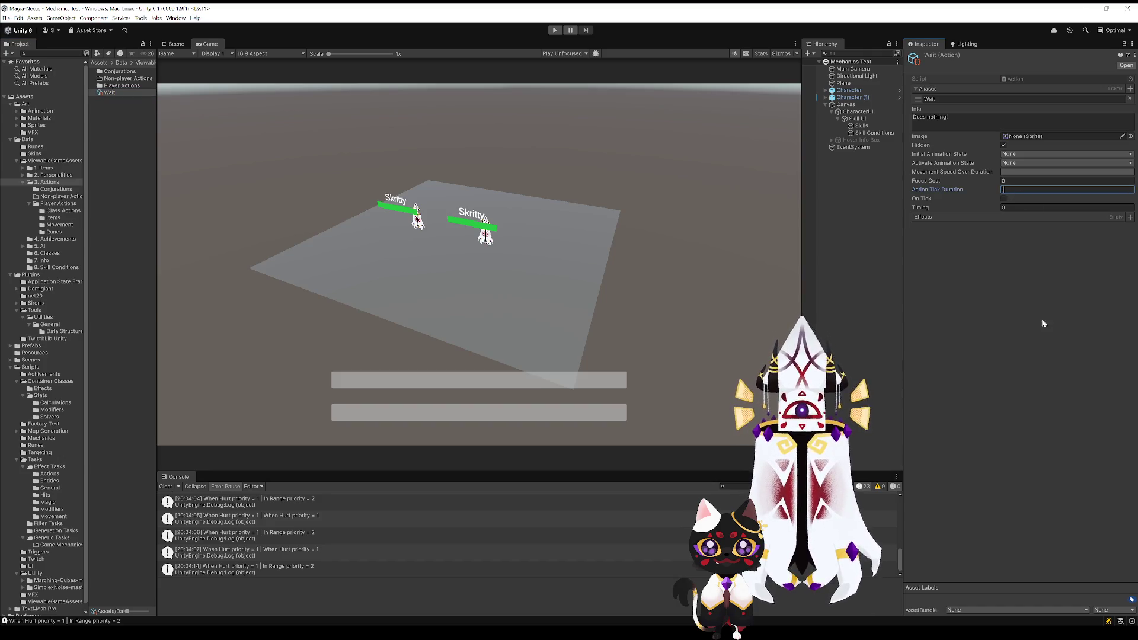
{"action": "left_click", "coordinate": [1031, 278]}
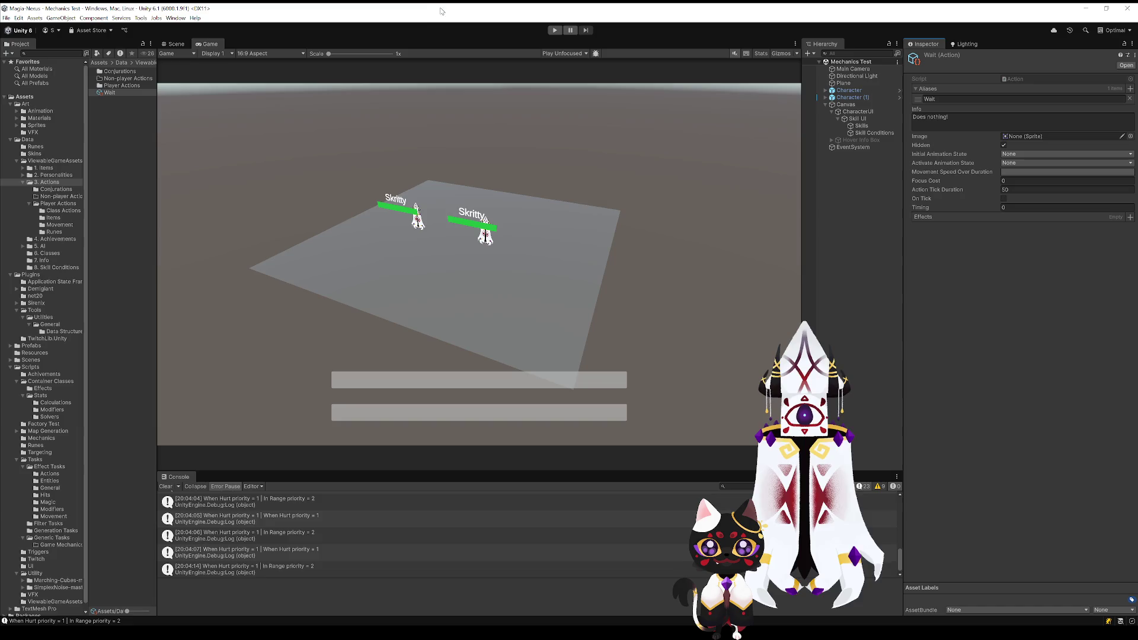
In play mode on CharacterUI, bind Dodge to In Range, Slash to When Hurt, Wait to Default
{"action": "left_click", "coordinate": [553, 30]}
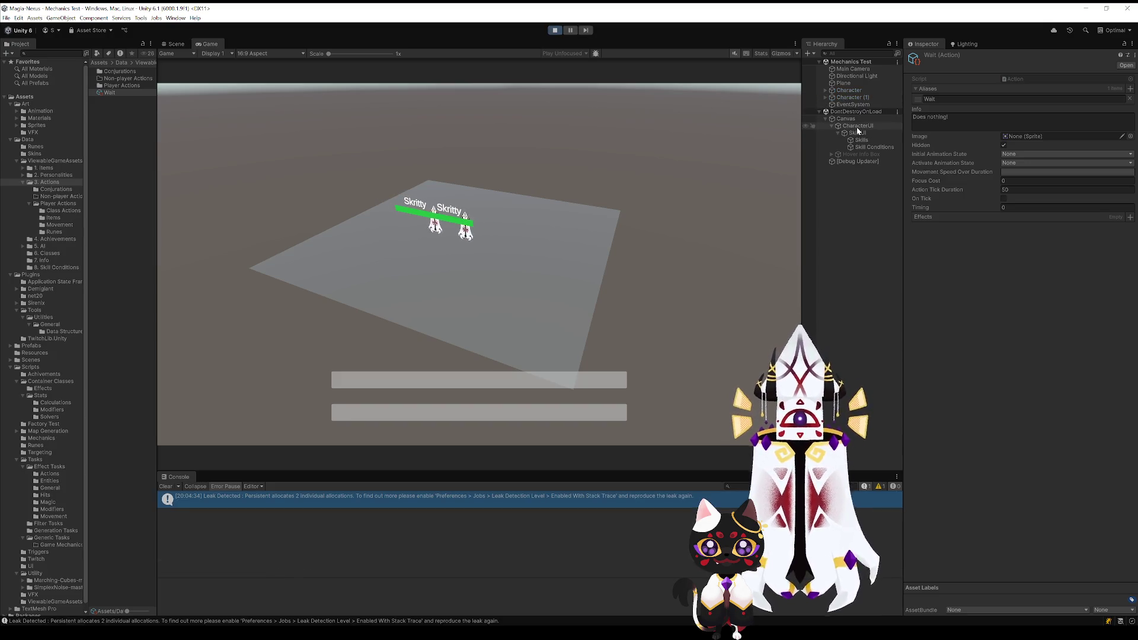
{"action": "left_click", "coordinate": [849, 127]}
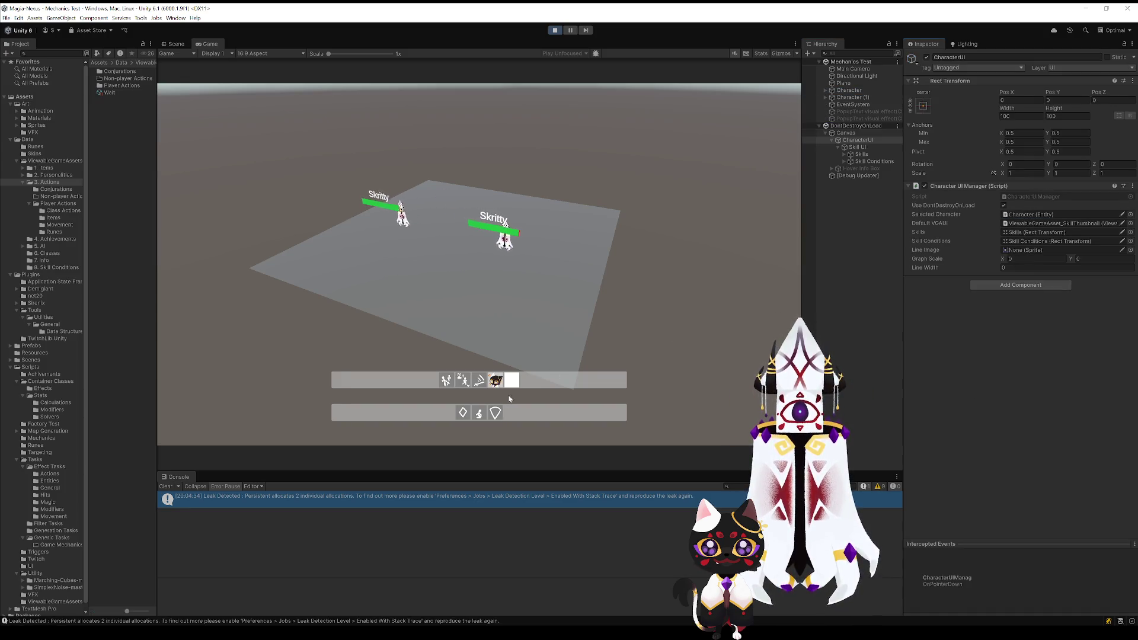
{"action": "left_click", "coordinate": [495, 382]}
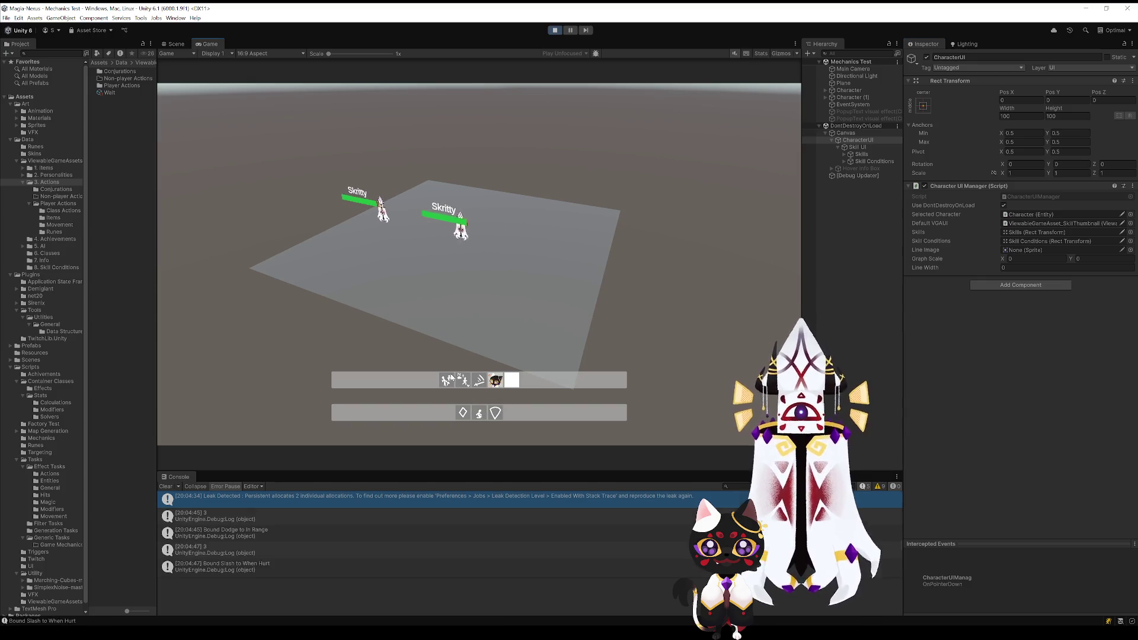
{"action": "left_click", "coordinate": [480, 413]}
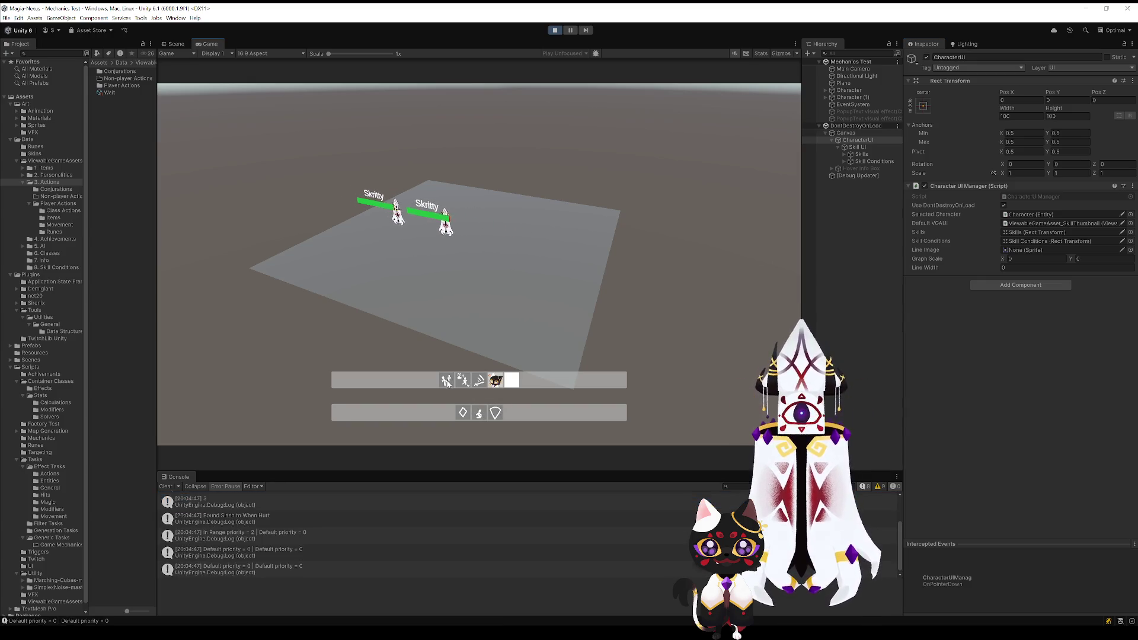
{"action": "left_click", "coordinate": [464, 413]}
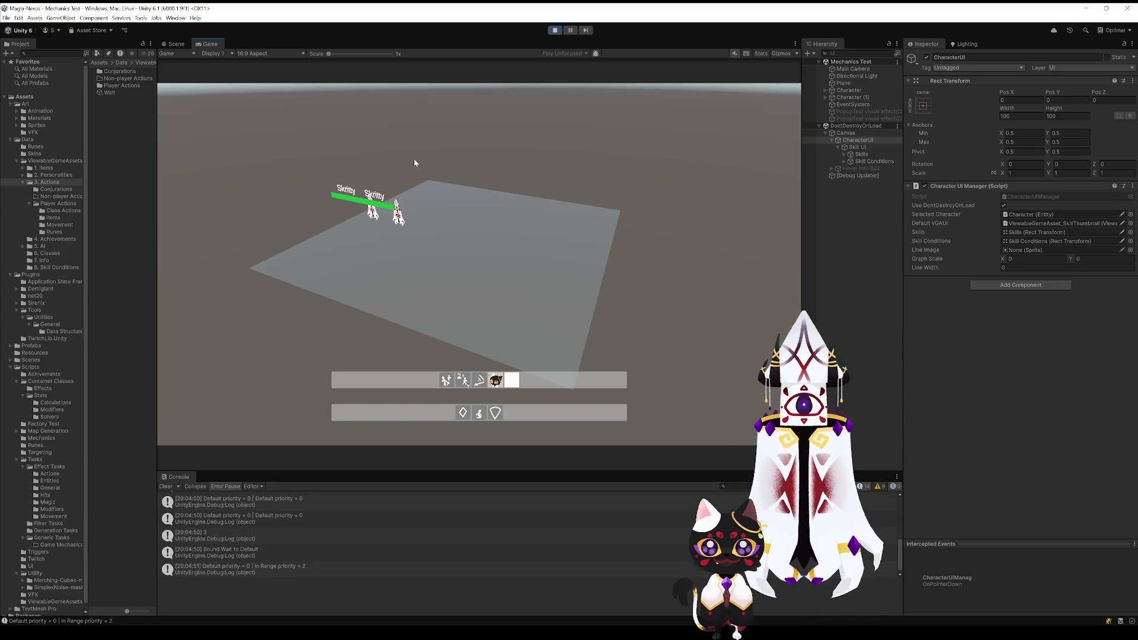
{"action": "left_click", "coordinate": [176, 43]}
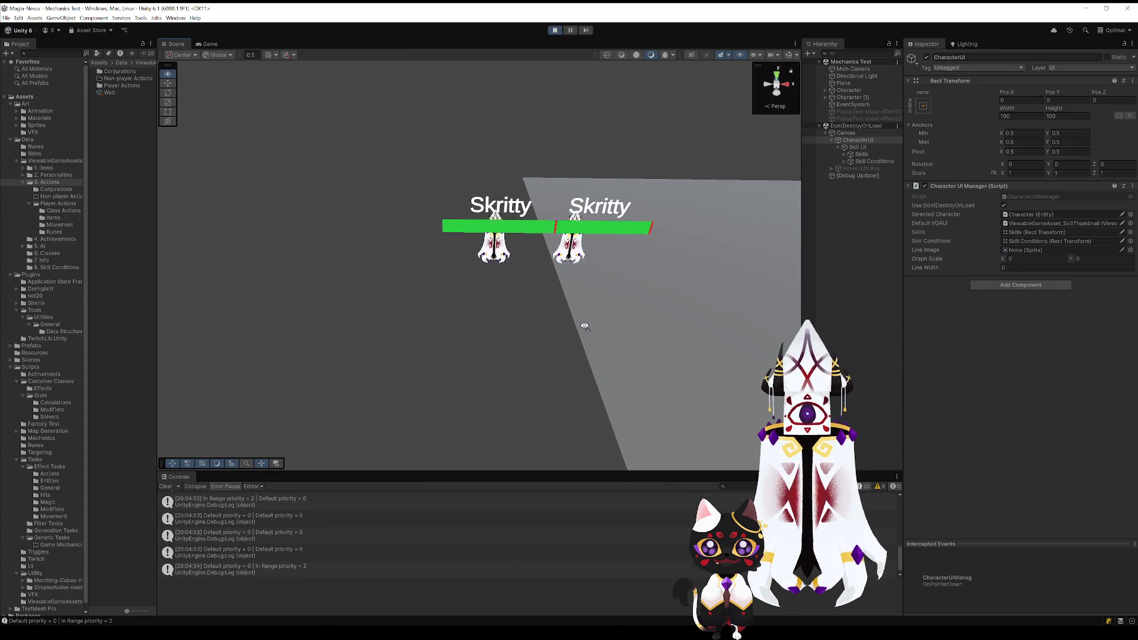
Show the Character's Stat_Skills in the Inspector and orbit the Scene view around both Skritty characters
{"action": "key", "text": "a"}
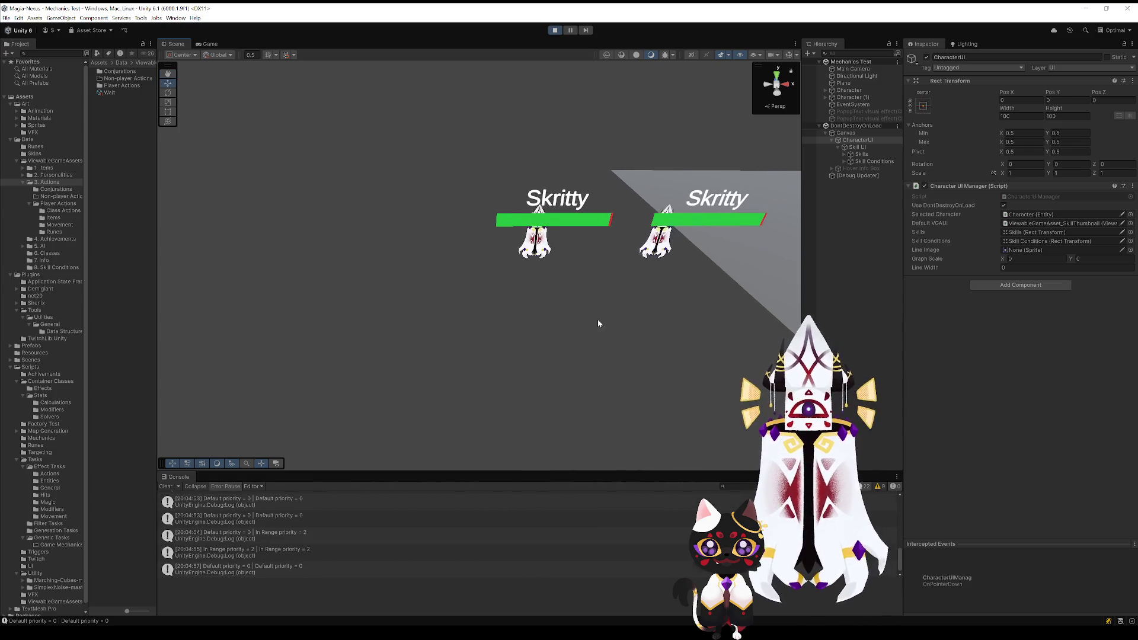
{"action": "left_click", "coordinate": [848, 90]}
{"action": "scroll", "coordinate": [988, 274], "scroll_direction": "down", "scroll_amount": 10}
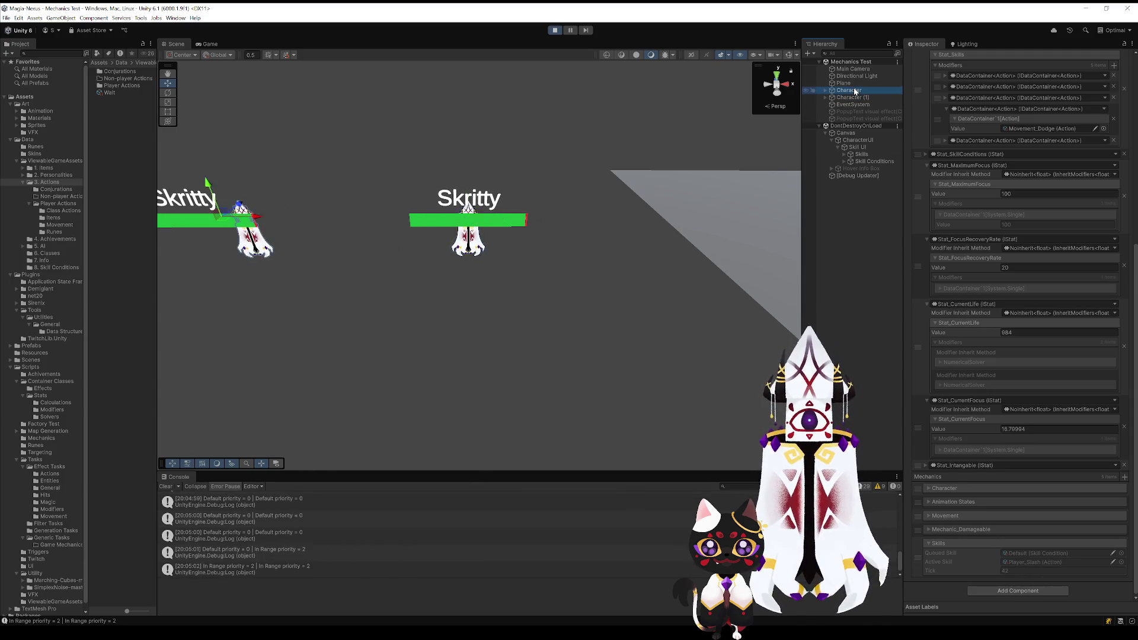
{"action": "left_click_drag", "start_coordinate": [536, 287], "coordinate": [556, 293]}
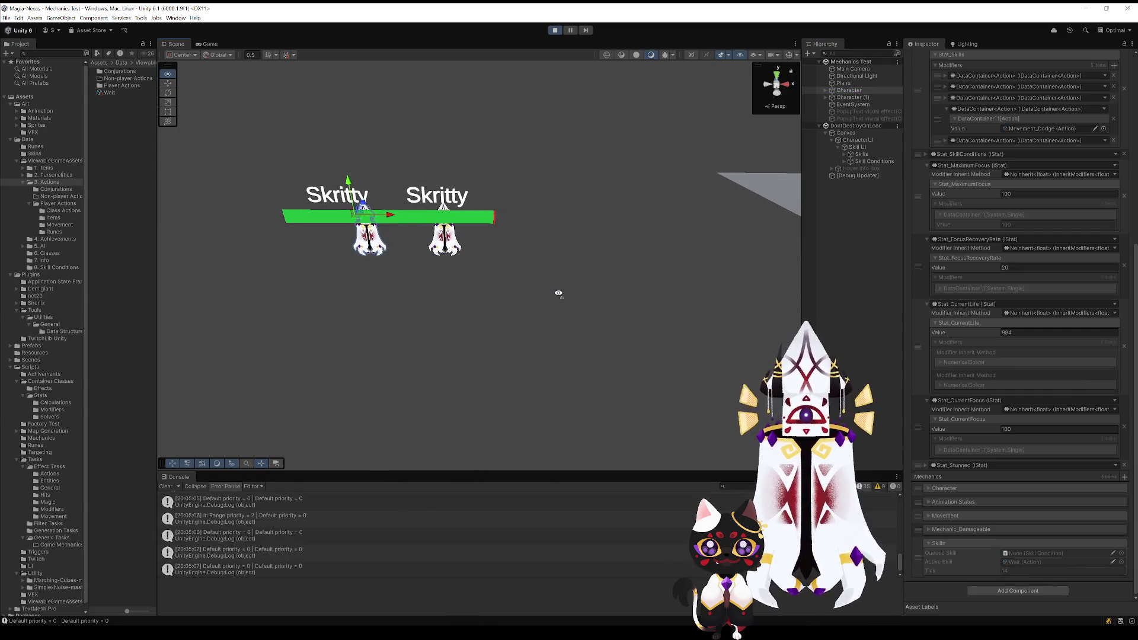
{"action": "mouse_move", "coordinate": [558, 292]}
{"action": "left_mouse_down"}
{"action": "mouse_move", "coordinate": [733, 320]}
{"action": "mouse_move", "coordinate": [373, 384]}
{"action": "mouse_move", "coordinate": [606, 355]}
{"action": "mouse_move", "coordinate": [382, 345]}
{"action": "mouse_move", "coordinate": [506, 336]}
{"action": "mouse_move", "coordinate": [552, 313]}
{"action": "left_mouse_up"}
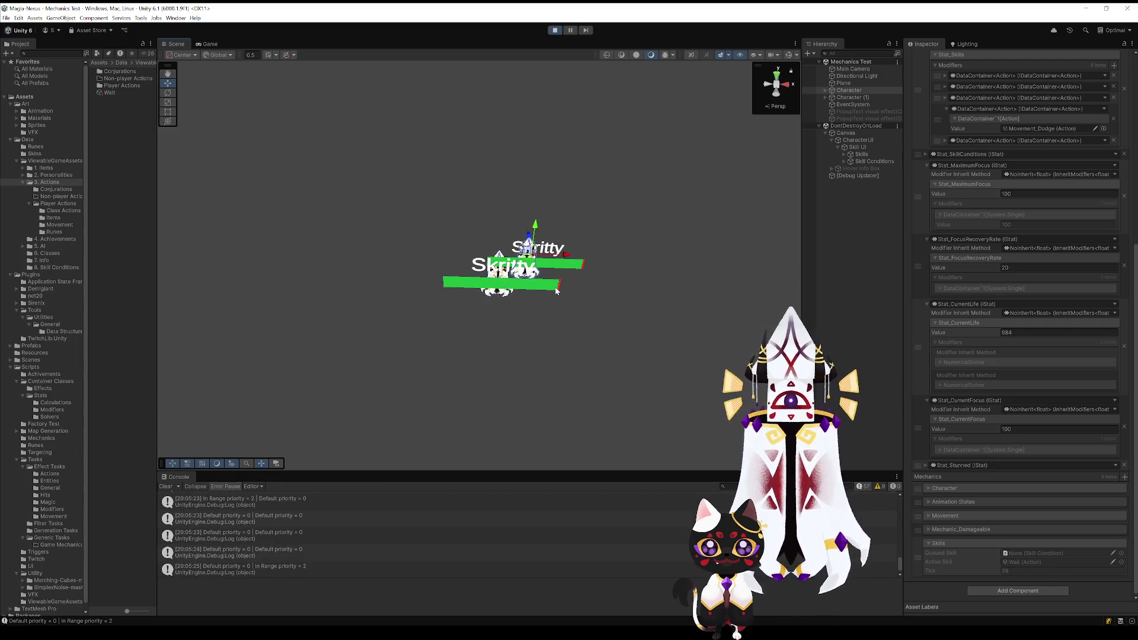
Switch back to the Game view with Ctrl+2 to see the bound skill bars
{"action": "key", "text": "ctrl+2"}
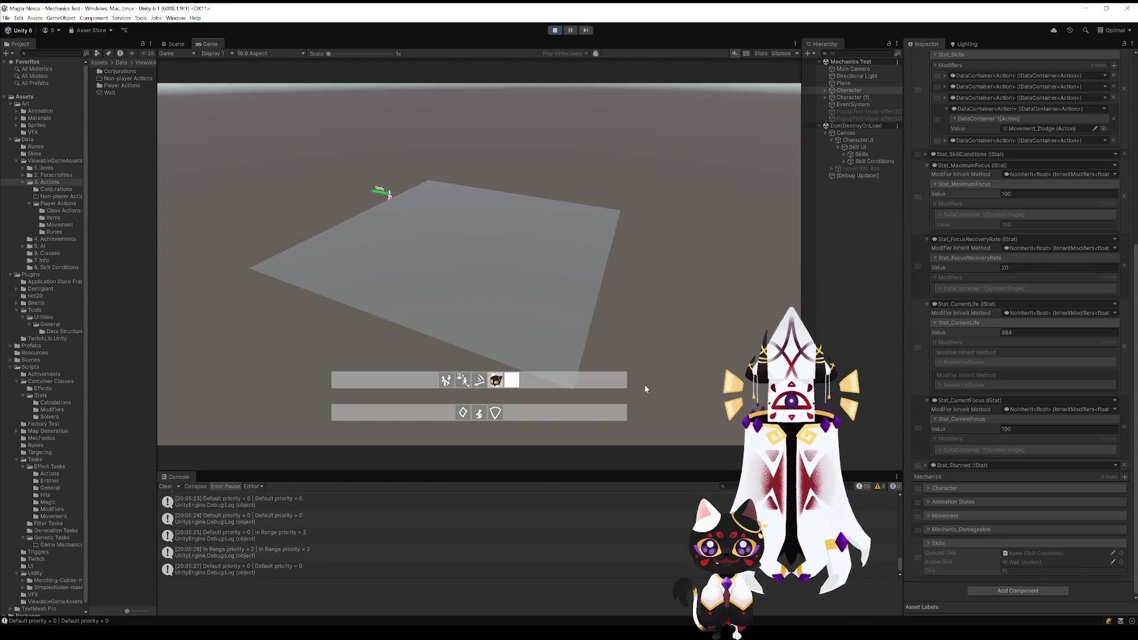